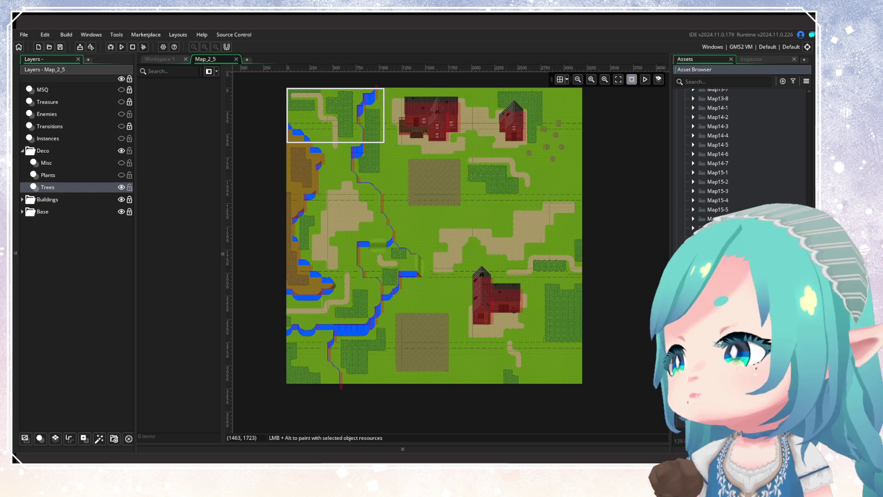
Select the Plants layer, make Plants and Misc visible, and hide the Trees layer
{"action": "left_click_drag", "start_coordinate": [439, 288], "coordinate": [427, 303]}
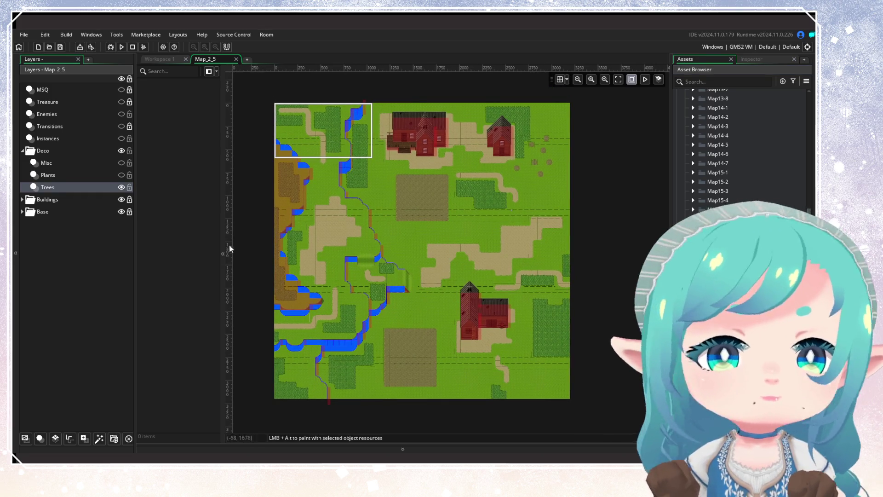
{"action": "left_click", "coordinate": [48, 175]}
{"action": "left_click", "coordinate": [121, 188]}
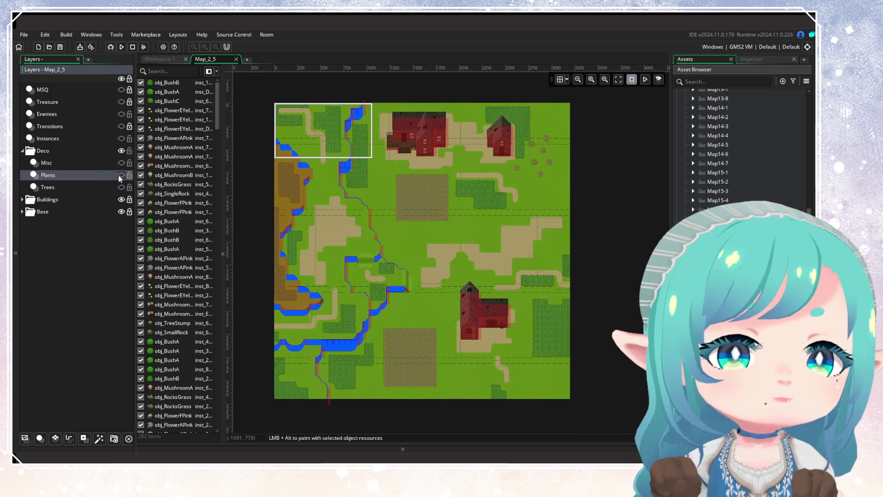
{"action": "left_click", "coordinate": [121, 175]}
{"action": "left_click", "coordinate": [121, 163]}
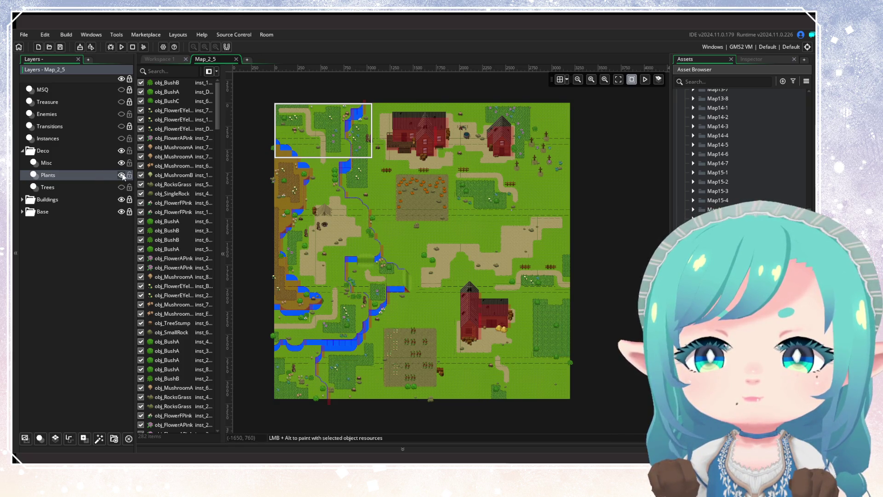
Toggle the Plants layer off and on twice to compare, leaving it visible
{"action": "left_click", "coordinate": [121, 176]}
{"action": "left_click", "coordinate": [121, 176]}
{"action": "left_click", "coordinate": [121, 175]}
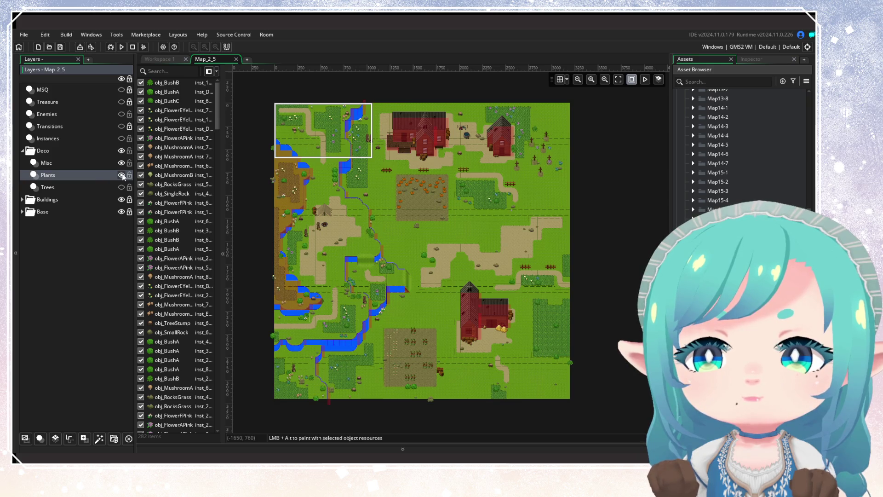
{"action": "left_click", "coordinate": [122, 175]}
Delete the bushes and rock at the right edge and the blue and pink flowers by the graves
{"action": "scroll", "coordinate": [512, 218], "scroll_direction": "up", "scroll_amount": 4}
{"action": "left_click_drag", "start_coordinate": [452, 226], "coordinate": [463, 267]}
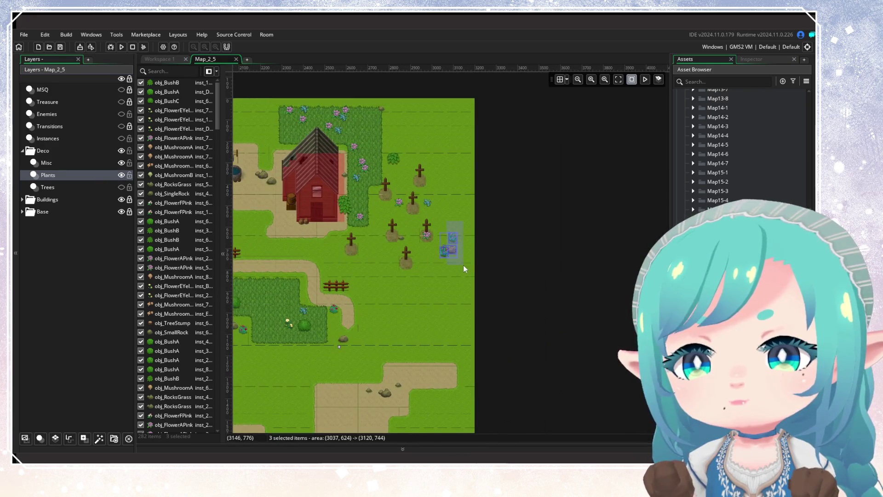
{"action": "key", "text": "Delete"}
{"action": "left_click", "coordinate": [429, 203]}
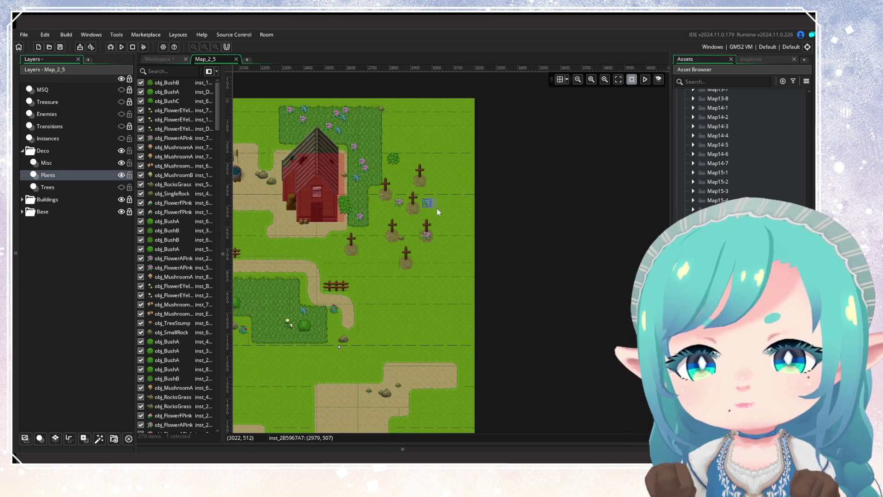
{"action": "key", "text": "Delete"}
{"action": "left_click", "coordinate": [400, 205]}
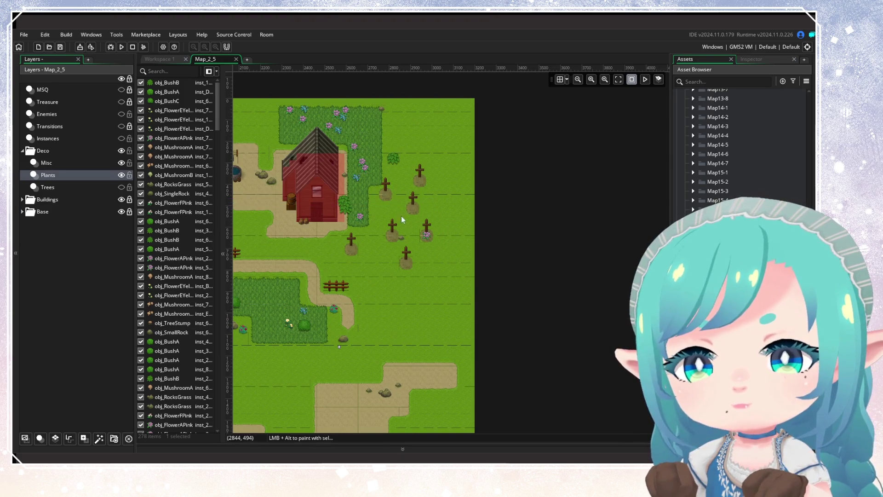
{"action": "key", "text": "Delete"}
Delete the leafy plant near the graves and the ten flowers and bushes right of the barn
{"action": "left_click_drag", "start_coordinate": [401, 216], "coordinate": [448, 248]}
{"action": "left_click", "coordinate": [476, 267]}
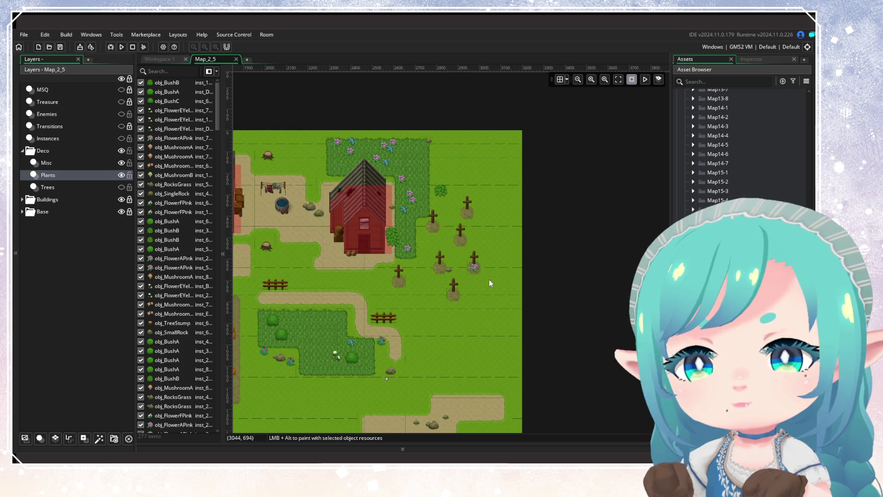
{"action": "left_click", "coordinate": [437, 189]}
{"action": "key", "text": "Delete"}
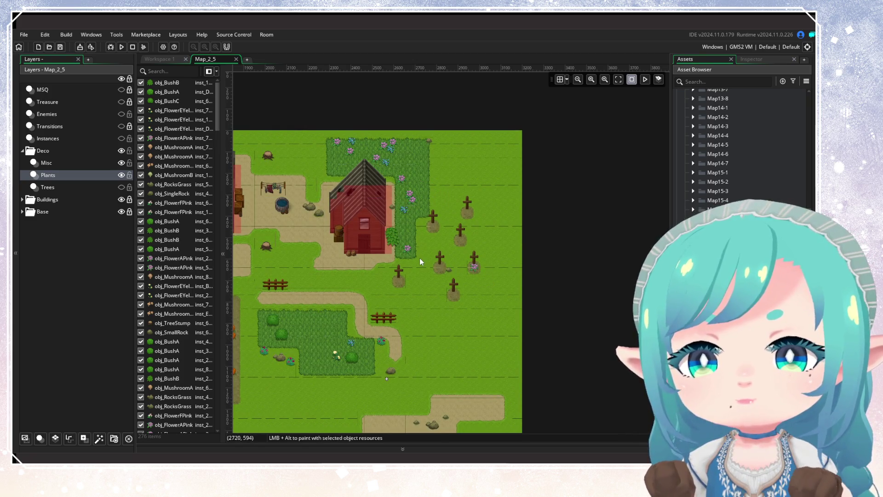
{"action": "mouse_move", "coordinate": [417, 254]}
{"action": "left_mouse_down"}
{"action": "mouse_move", "coordinate": [408, 189]}
{"action": "mouse_move", "coordinate": [385, 138]}
{"action": "left_mouse_up"}
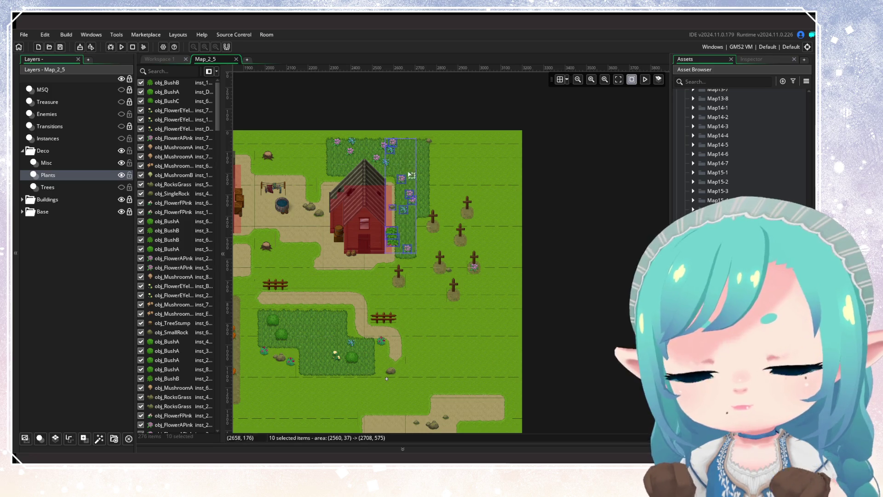
{"action": "key", "text": "Delete"}
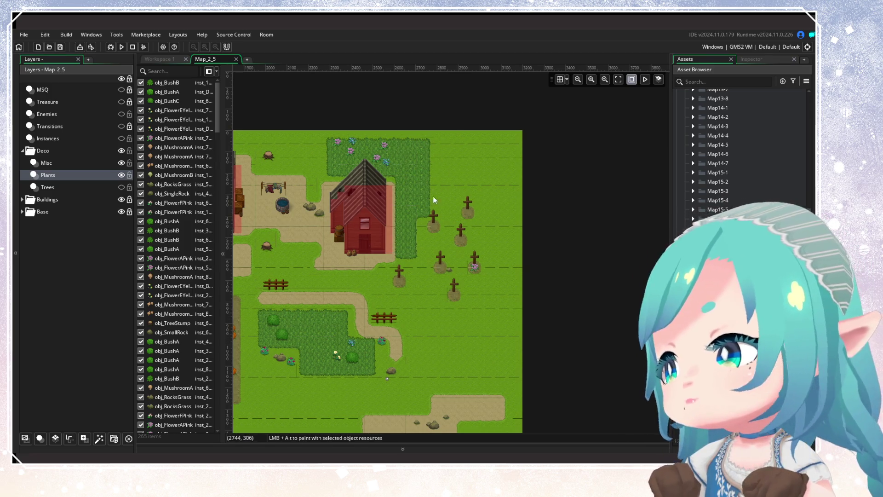
Delete the flowers in the top-right grass patch and the two rocks beside the well
{"action": "left_click_drag", "start_coordinate": [434, 200], "coordinate": [542, 210]}
{"action": "left_click_drag", "start_coordinate": [445, 145], "coordinate": [550, 181]}
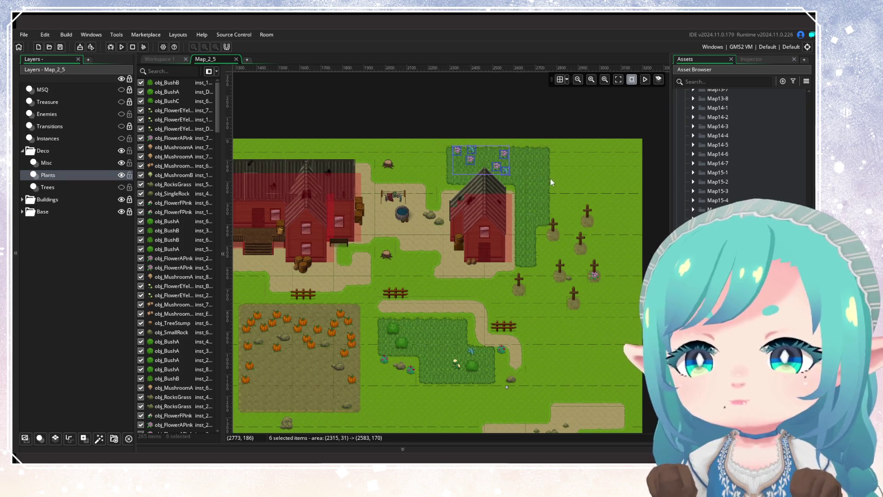
{"action": "key", "text": "Delete"}
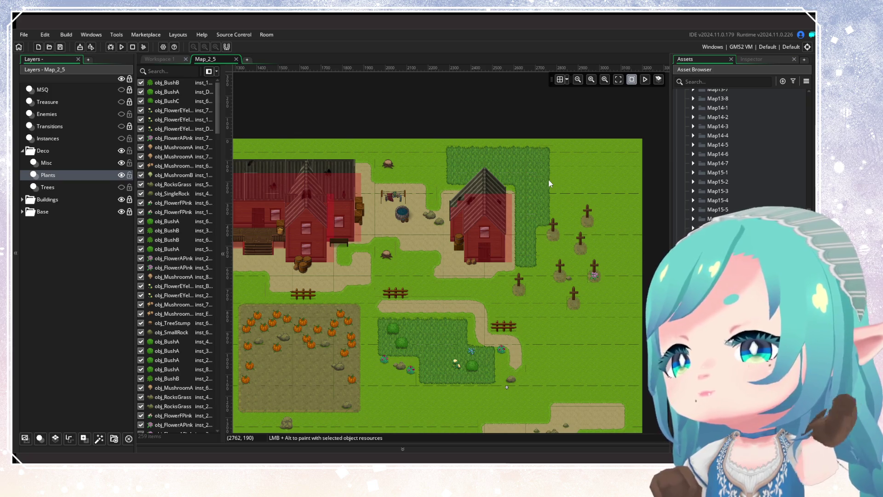
{"action": "left_click_drag", "start_coordinate": [549, 180], "coordinate": [624, 184]}
{"action": "left_click_drag", "start_coordinate": [492, 195], "coordinate": [512, 230]}
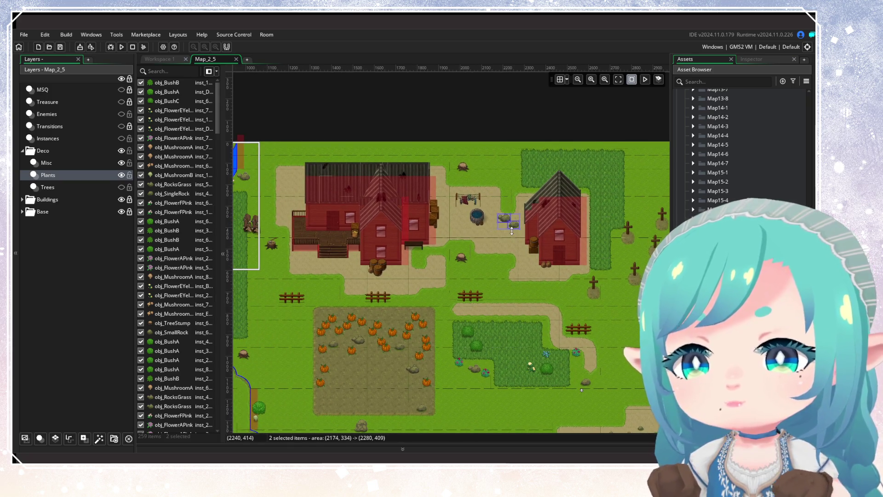
{"action": "key", "text": "Delete"}
Delete the upper and lower tree stumps near the well
{"action": "left_click", "coordinate": [464, 167]}
{"action": "key", "text": "Delete"}
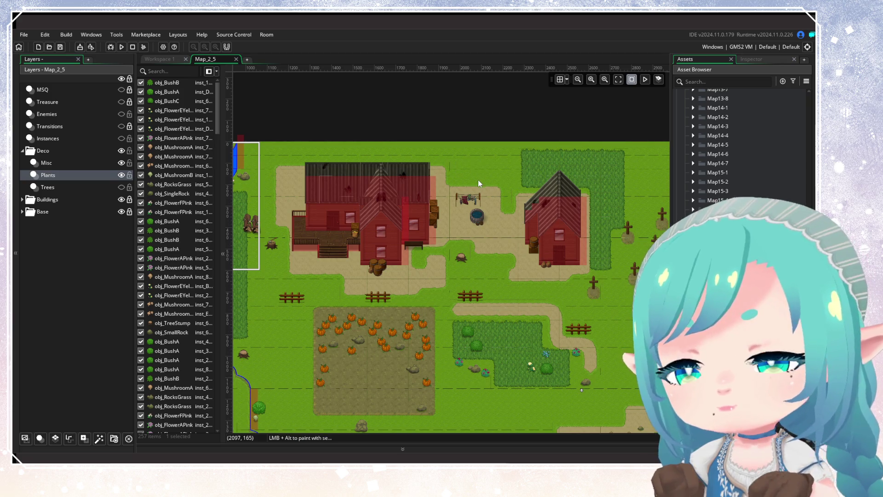
{"action": "left_click", "coordinate": [461, 256]}
{"action": "key", "text": "Delete"}
Delete the small plant and the plants and flowers along the river, then select the top-left meadow plants
{"action": "left_click_drag", "start_coordinate": [434, 275], "coordinate": [516, 258]}
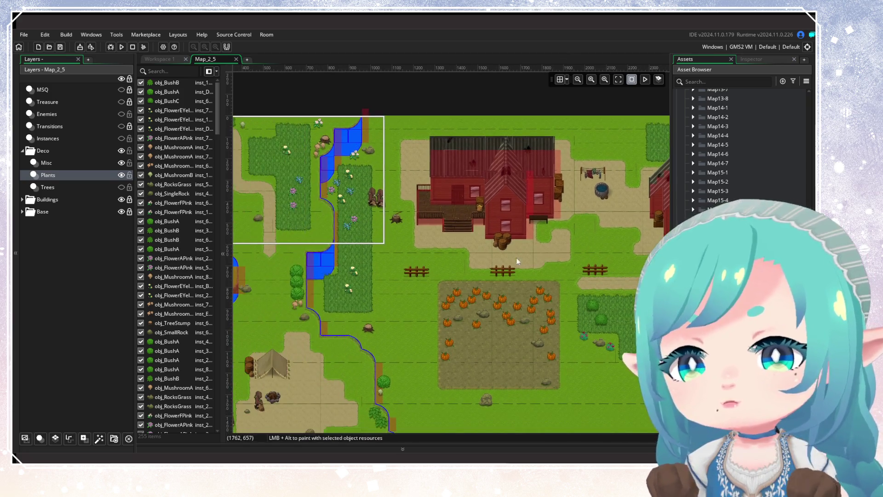
{"action": "mouse_move", "coordinate": [434, 259]}
{"action": "left_mouse_down"}
{"action": "mouse_move", "coordinate": [413, 264]}
{"action": "mouse_move", "coordinate": [501, 263]}
{"action": "mouse_move", "coordinate": [473, 236]}
{"action": "left_mouse_up"}
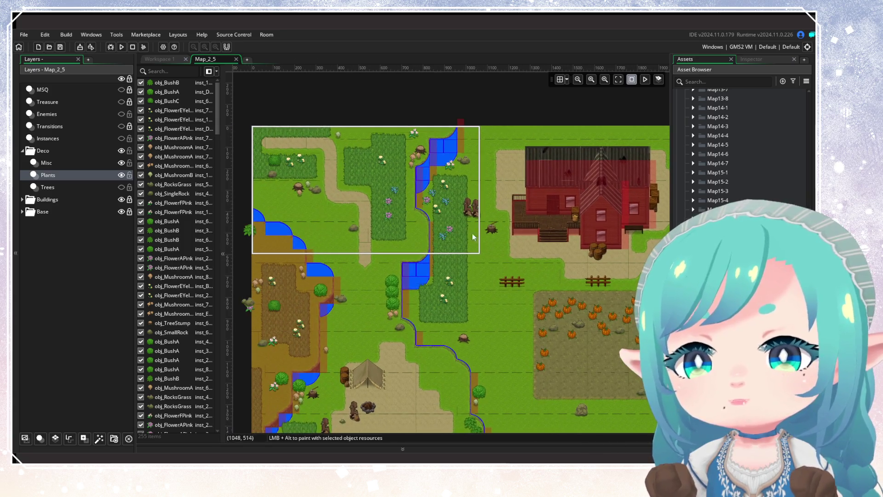
{"action": "left_click", "coordinate": [449, 161]}
{"action": "key", "text": "Delete"}
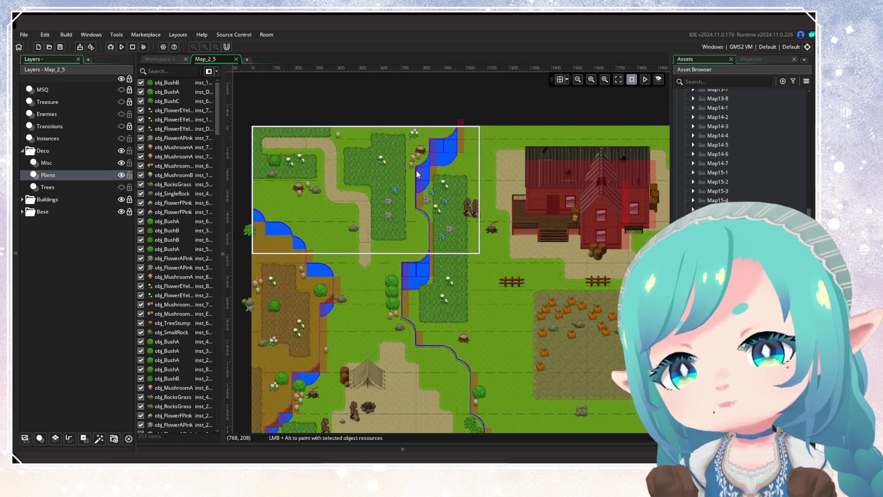
{"action": "mouse_move", "coordinate": [417, 174]}
{"action": "left_mouse_down"}
{"action": "mouse_move", "coordinate": [447, 250]}
{"action": "mouse_move", "coordinate": [448, 310]}
{"action": "mouse_move", "coordinate": [530, 315]}
{"action": "left_mouse_up"}
{"action": "key", "text": "Delete"}
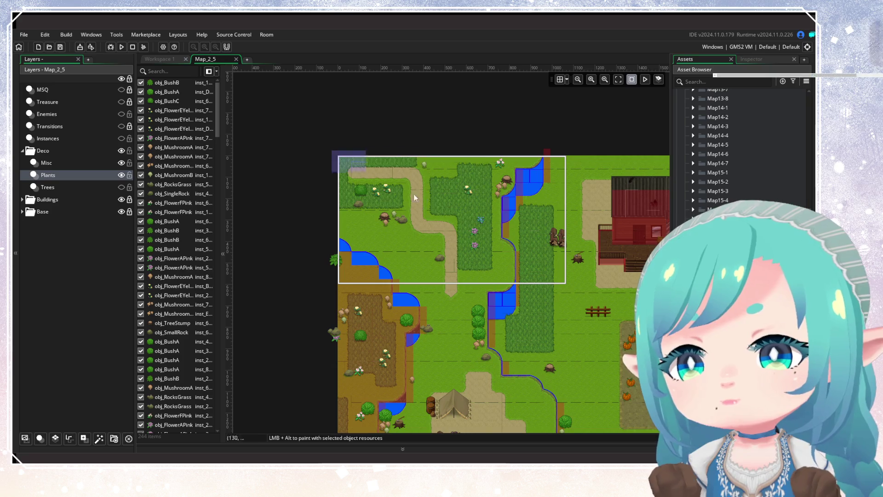
{"action": "left_click_drag", "start_coordinate": [340, 160], "coordinate": [523, 241]}
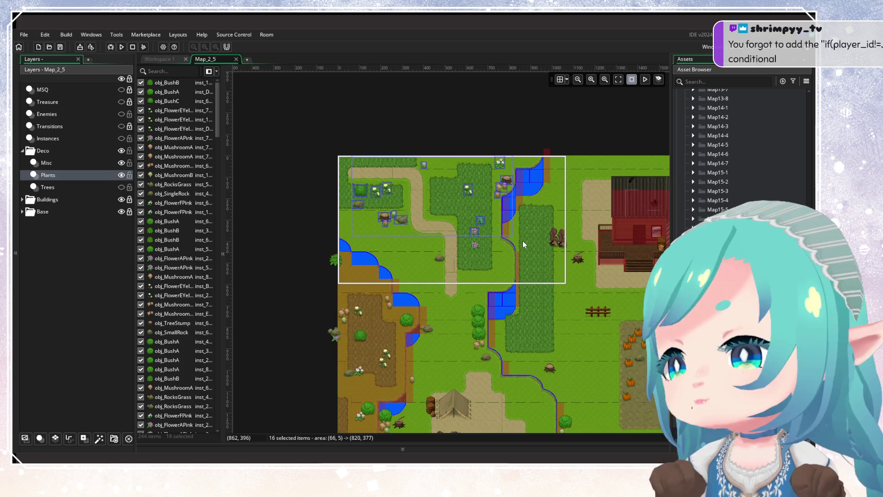
Delete the 16 meadow plants, the left-edge plants and three more plants below them
{"action": "key", "text": "Delete"}
{"action": "scroll", "coordinate": [403, 258], "scroll_direction": "down", "scroll_amount": 3}
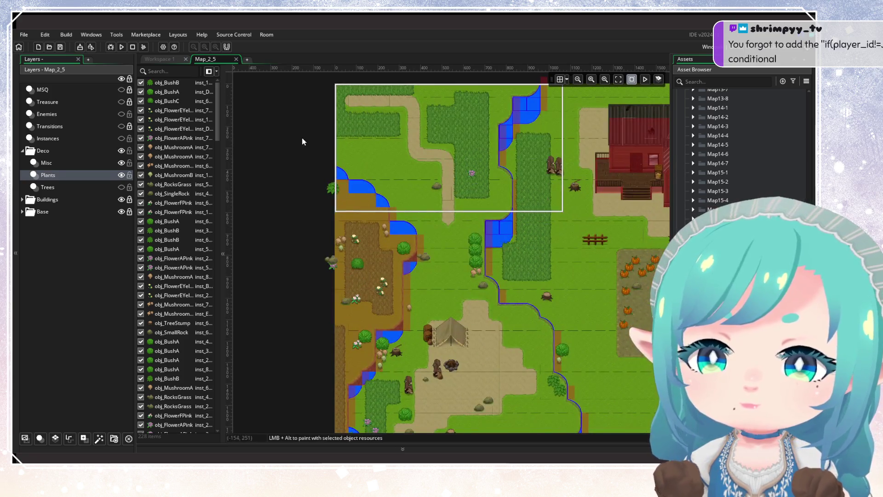
{"action": "mouse_move", "coordinate": [302, 138]}
{"action": "left_mouse_down"}
{"action": "mouse_move", "coordinate": [430, 298]}
{"action": "mouse_move", "coordinate": [488, 287]}
{"action": "left_mouse_up"}
{"action": "key", "text": "Delete"}
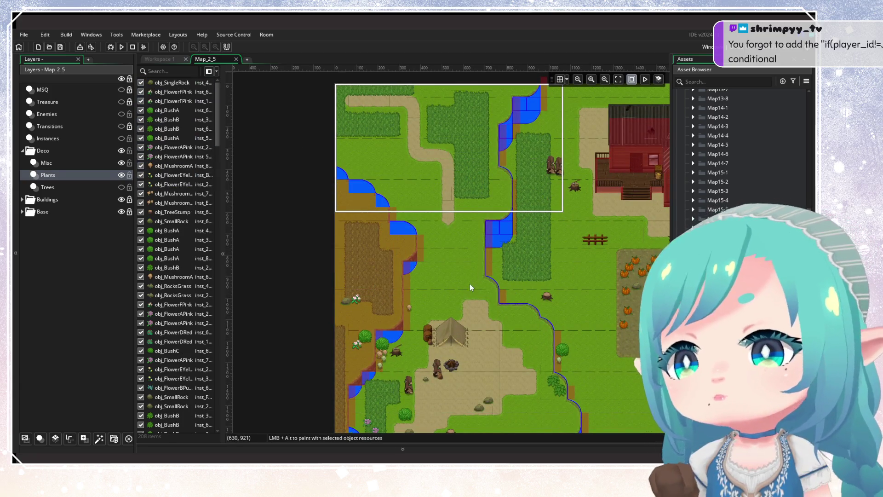
{"action": "scroll", "coordinate": [470, 284], "scroll_direction": "down", "scroll_amount": 3}
{"action": "mouse_move", "coordinate": [348, 180]}
{"action": "left_mouse_down"}
{"action": "mouse_move", "coordinate": [392, 247]}
{"action": "mouse_move", "coordinate": [421, 250]}
{"action": "mouse_move", "coordinate": [424, 241]}
{"action": "left_mouse_up"}
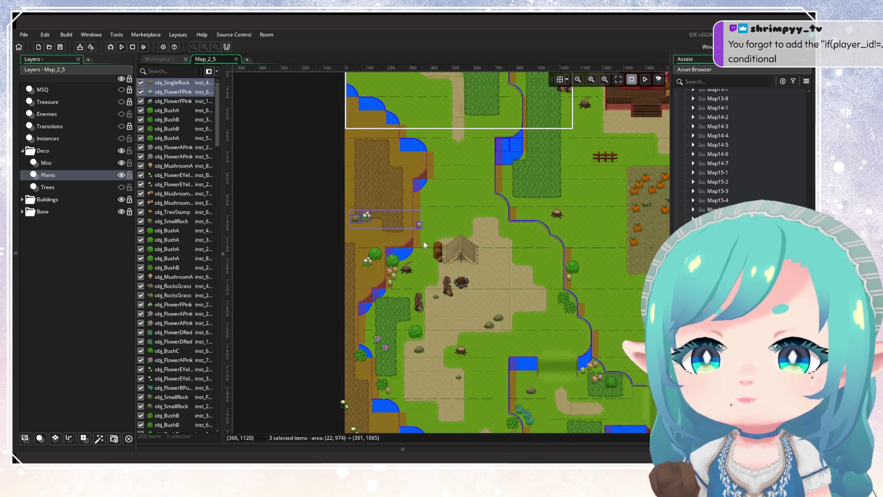
{"action": "key", "text": "Delete"}
Delete the six plants by the left river bend and the small rock below the tent
{"action": "left_click_drag", "start_coordinate": [350, 225], "coordinate": [394, 292]}
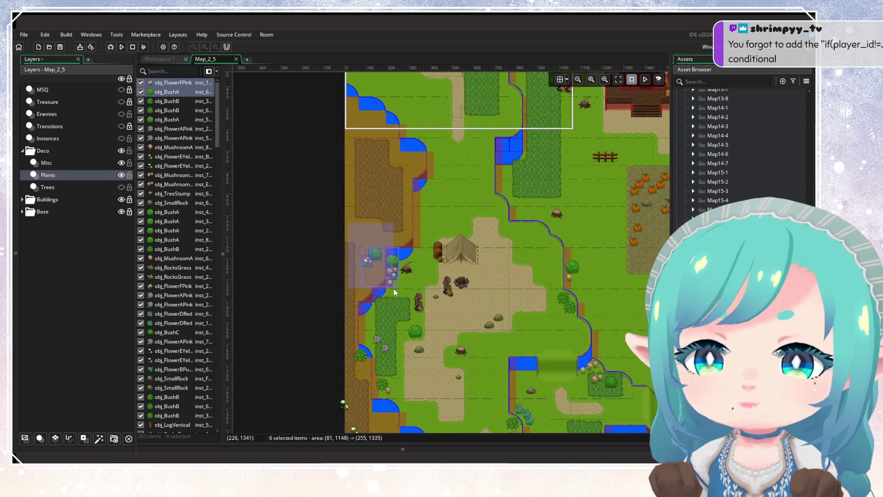
{"action": "key", "text": "Delete"}
{"action": "scroll", "coordinate": [390, 308], "scroll_direction": "down", "scroll_amount": 4}
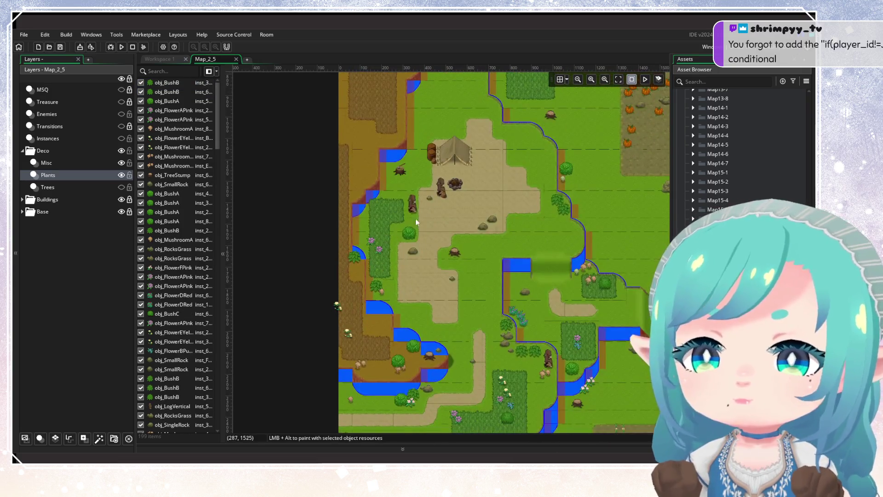
{"action": "left_click", "coordinate": [429, 198]}
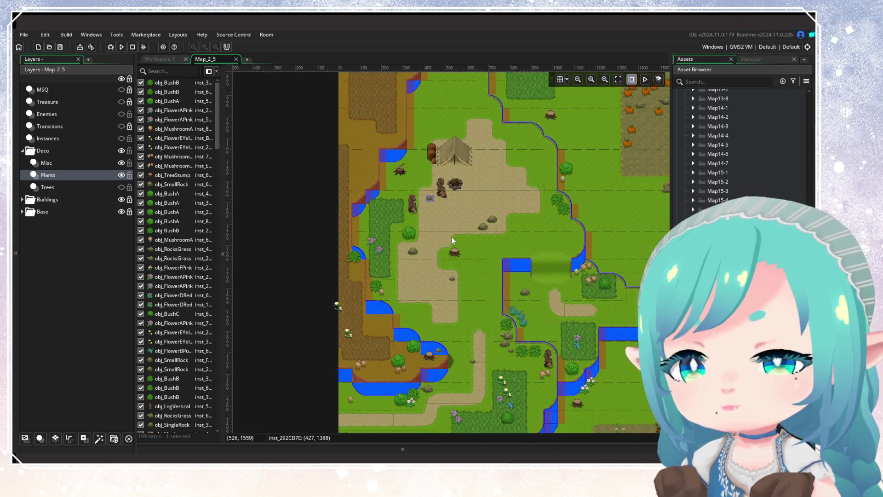
{"action": "key", "text": "Delete"}
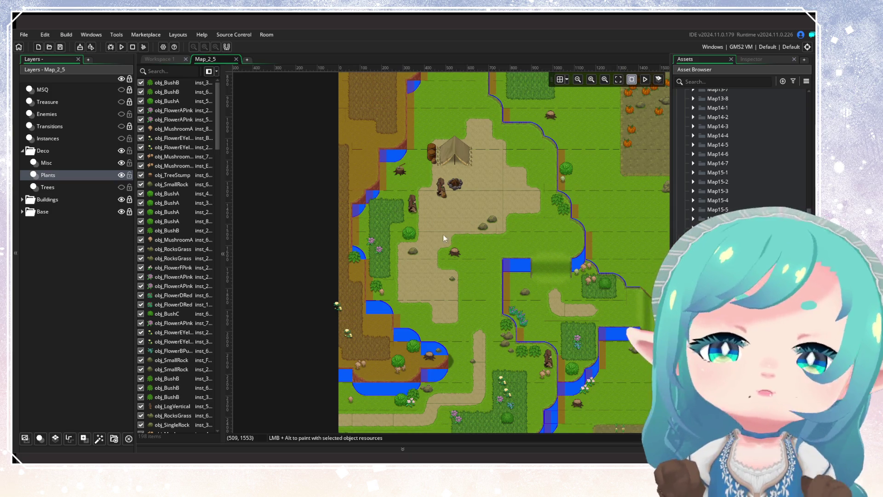
Delete the four bushes along the river bank and nine plants near the lower river
{"action": "left_click_drag", "start_coordinate": [473, 215], "coordinate": [501, 237]}
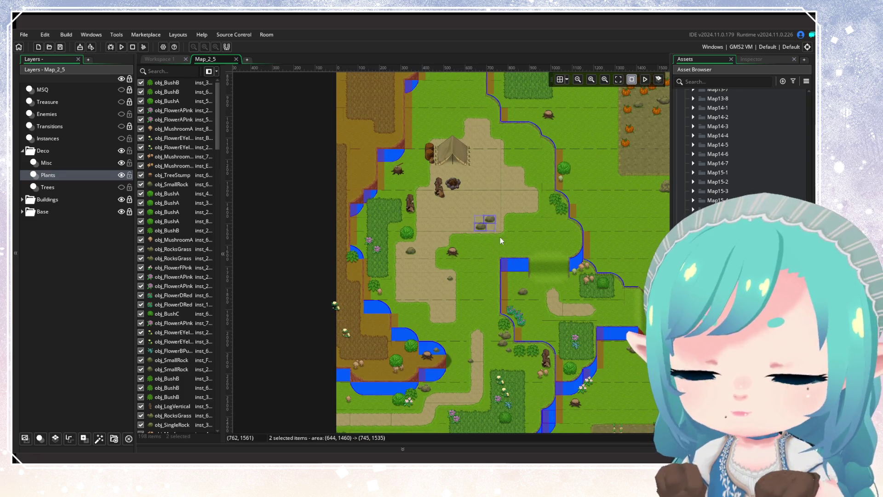
{"action": "left_click_drag", "start_coordinate": [544, 147], "coordinate": [589, 231]}
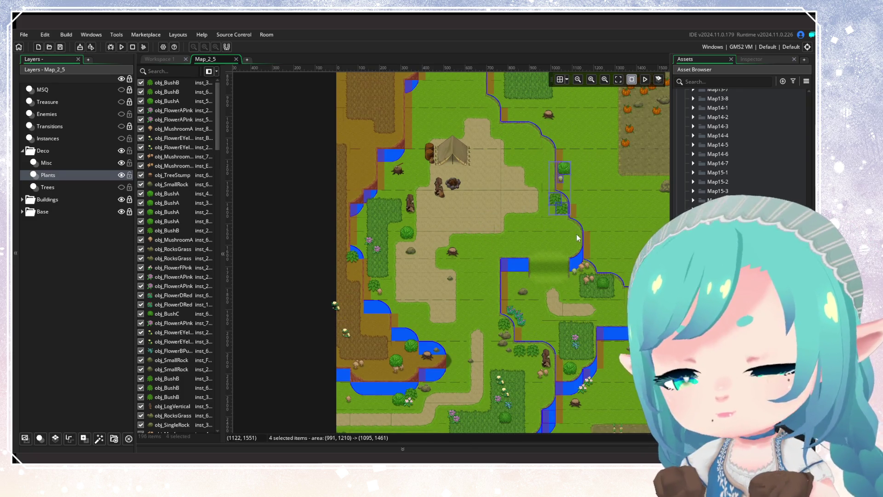
{"action": "key", "text": "Delete"}
{"action": "scroll", "coordinate": [515, 269], "scroll_direction": "up", "scroll_amount": 2}
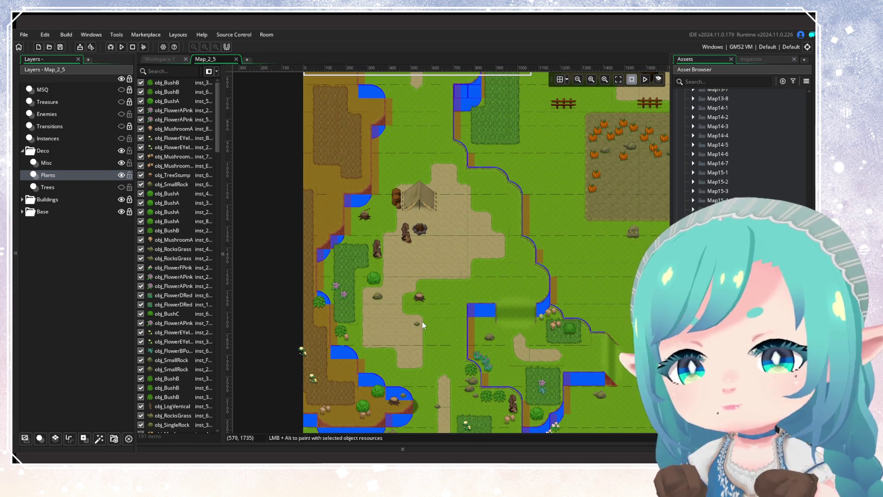
{"action": "left_click_drag", "start_coordinate": [422, 321], "coordinate": [471, 249]}
{"action": "mouse_move", "coordinate": [361, 209]}
{"action": "left_mouse_down"}
{"action": "mouse_move", "coordinate": [510, 275]}
{"action": "mouse_move", "coordinate": [461, 189]}
{"action": "mouse_move", "coordinate": [456, 234]}
{"action": "left_mouse_up"}
{"action": "key", "text": "Delete"}
Delete the fourteen left-side plants, thirty along the river bend and two by the pond
{"action": "left_click_drag", "start_coordinate": [325, 203], "coordinate": [467, 331]}
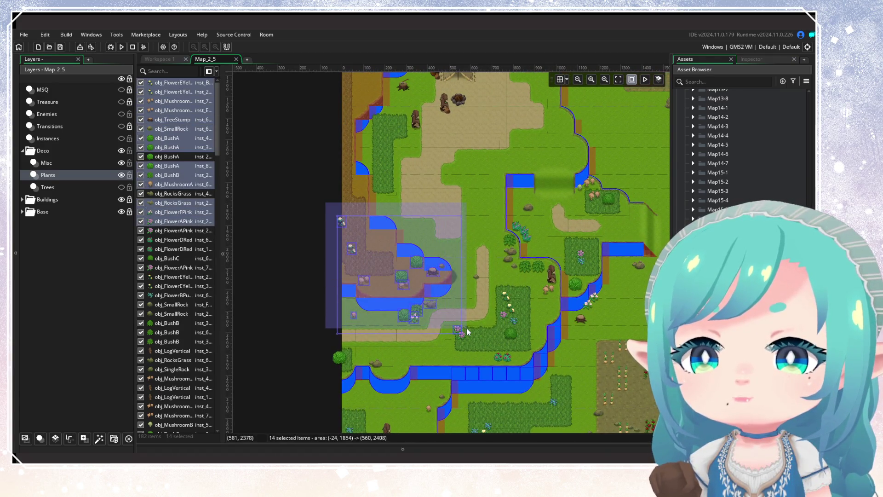
{"action": "key", "text": "Delete"}
{"action": "scroll", "coordinate": [437, 321], "scroll_direction": "right", "scroll_amount": 4}
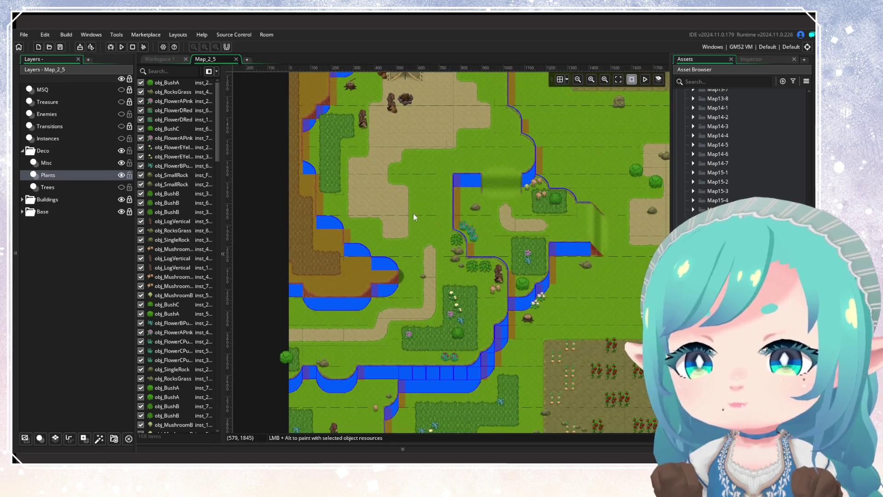
{"action": "left_click_drag", "start_coordinate": [406, 161], "coordinate": [546, 366]}
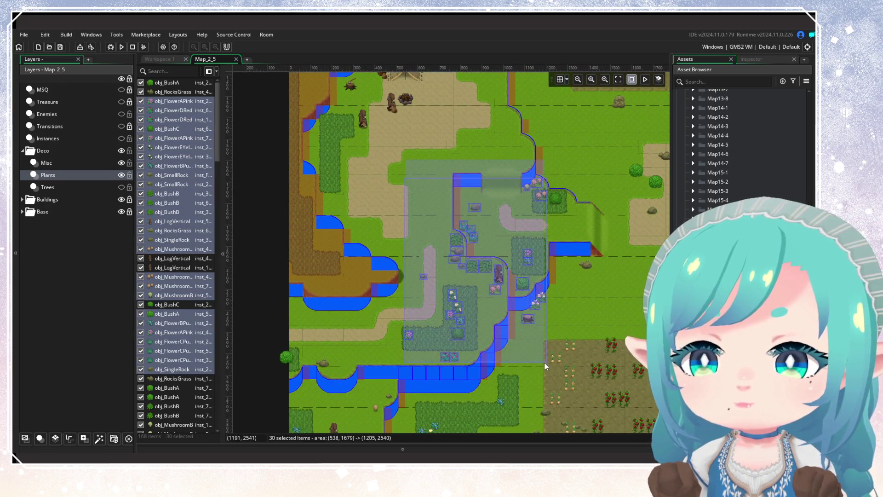
{"action": "key", "text": "Delete"}
{"action": "left_click_drag", "start_coordinate": [535, 164], "coordinate": [608, 287]}
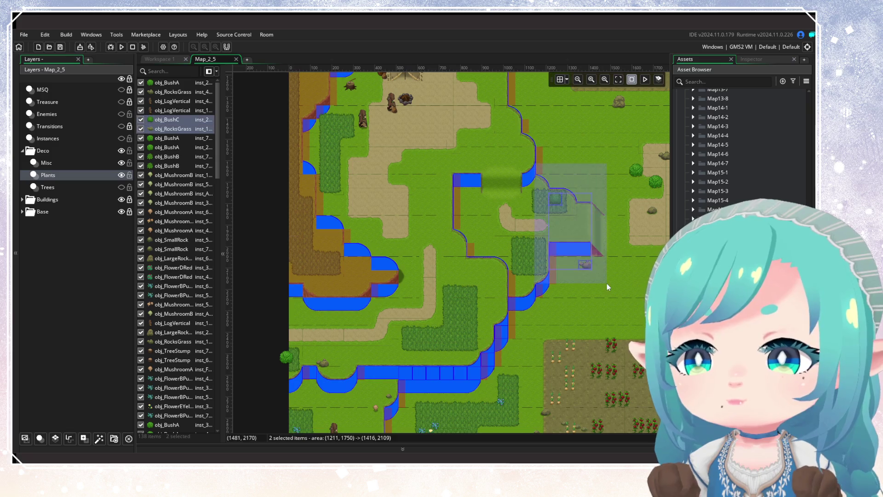
{"action": "key", "text": "Delete"}
Delete the plants in the lower-left map and select those around the empty field
{"action": "scroll", "coordinate": [514, 214], "scroll_direction": "down", "scroll_amount": 4}
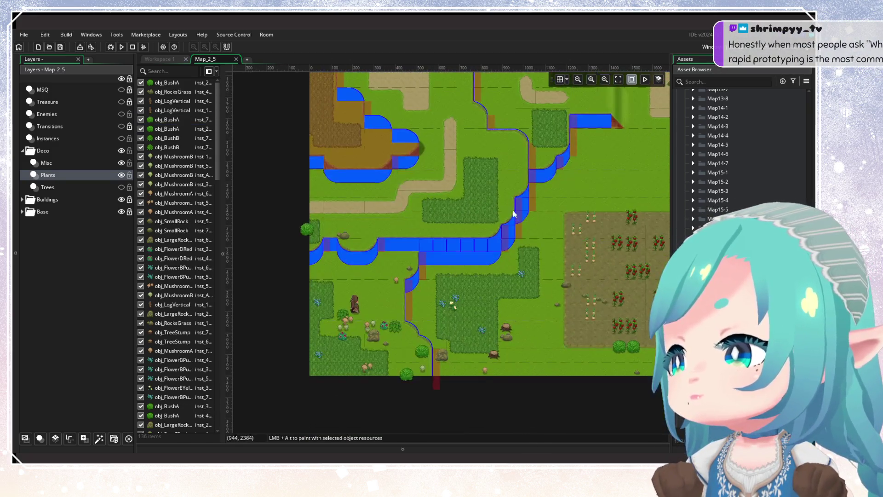
{"action": "scroll", "coordinate": [512, 239], "scroll_direction": "up", "scroll_amount": 1}
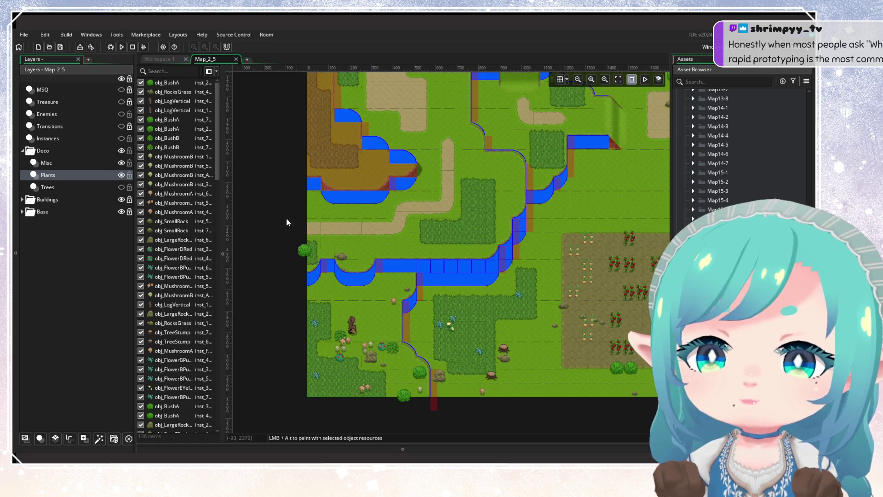
{"action": "mouse_move", "coordinate": [287, 220]}
{"action": "left_mouse_down"}
{"action": "mouse_move", "coordinate": [454, 404]}
{"action": "mouse_move", "coordinate": [534, 401]}
{"action": "left_mouse_up"}
{"action": "key", "text": "Delete"}
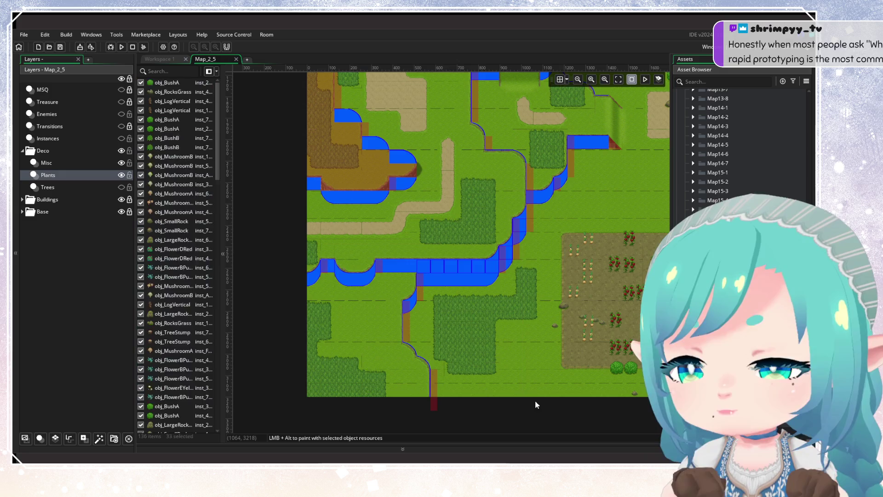
{"action": "mouse_move", "coordinate": [537, 371]}
{"action": "left_mouse_down"}
{"action": "mouse_move", "coordinate": [321, 346]}
{"action": "mouse_move", "coordinate": [339, 355]}
{"action": "left_mouse_up"}
{"action": "mouse_move", "coordinate": [322, 175]}
{"action": "left_mouse_down"}
{"action": "mouse_move", "coordinate": [410, 319]}
{"action": "mouse_move", "coordinate": [465, 379]}
{"action": "mouse_move", "coordinate": [472, 369]}
{"action": "mouse_move", "coordinate": [526, 373]}
{"action": "left_mouse_up"}
Delete the plants around the field, two rocks below it, and the stump, rocks and bush by the barn
{"action": "key", "text": "Delete"}
{"action": "left_click_drag", "start_coordinate": [416, 370], "coordinate": [492, 405]}
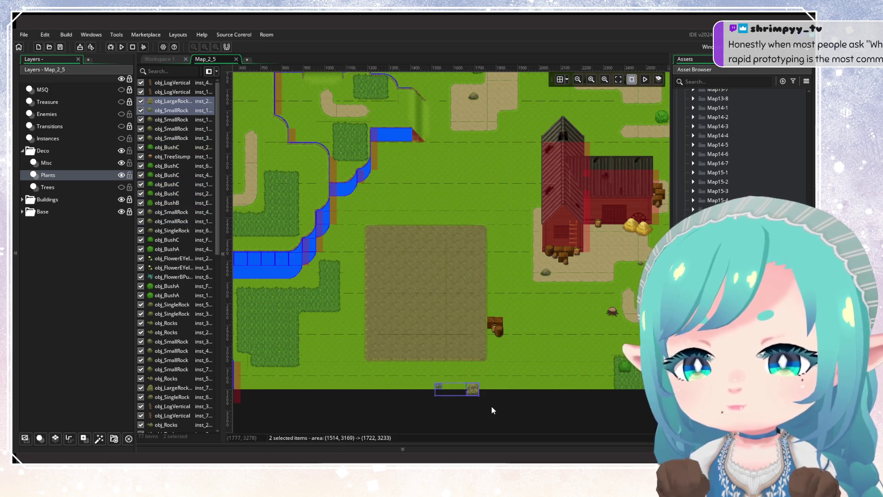
{"action": "key", "text": "Delete"}
{"action": "left_click_drag", "start_coordinate": [537, 338], "coordinate": [448, 345]}
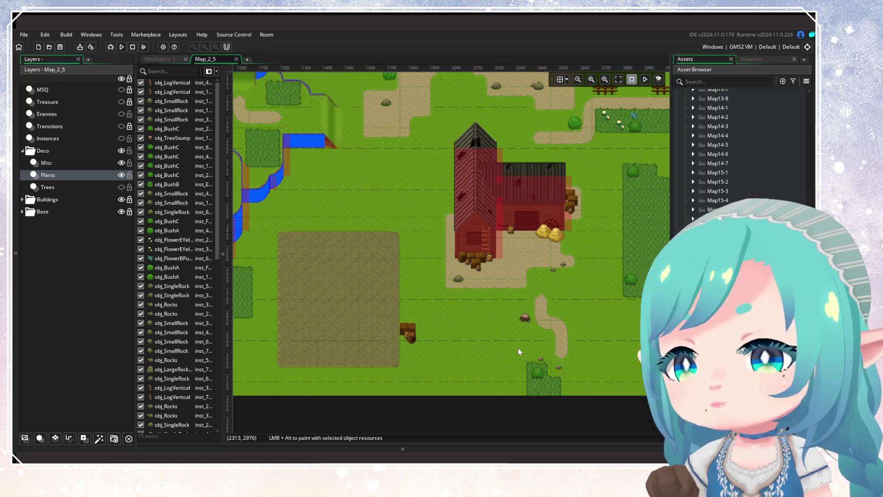
{"action": "left_click_drag", "start_coordinate": [519, 349], "coordinate": [417, 349]}
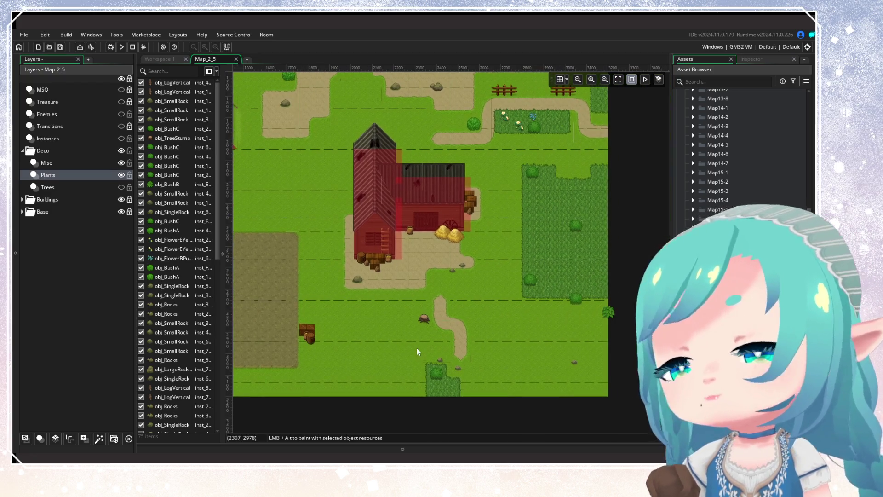
{"action": "left_click_drag", "start_coordinate": [387, 306], "coordinate": [503, 390]}
{"action": "key", "text": "Delete"}
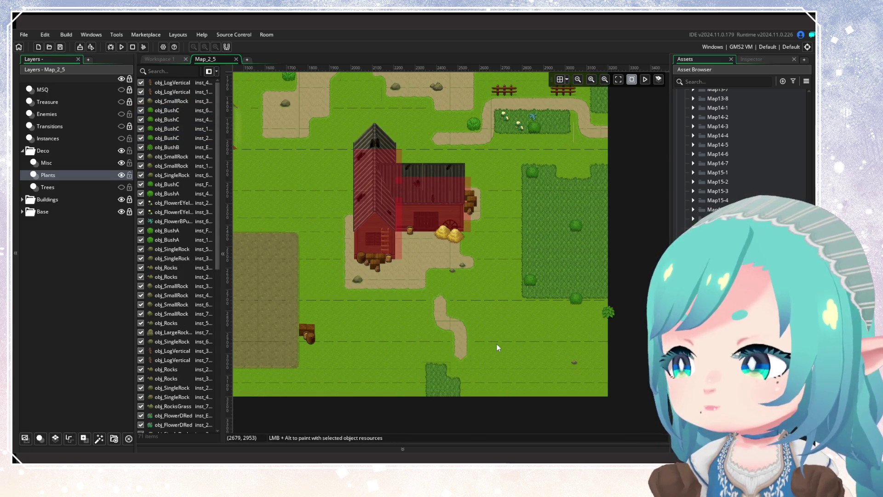
Delete six grass-patch bushes, two small rocks, five flower-patch plants and the rocks on the path
{"action": "left_click_drag", "start_coordinate": [496, 343], "coordinate": [472, 365]}
{"action": "mouse_move", "coordinate": [483, 189]}
{"action": "left_mouse_down"}
{"action": "mouse_move", "coordinate": [598, 318]}
{"action": "mouse_move", "coordinate": [620, 385]}
{"action": "left_mouse_up"}
{"action": "key", "text": "Delete"}
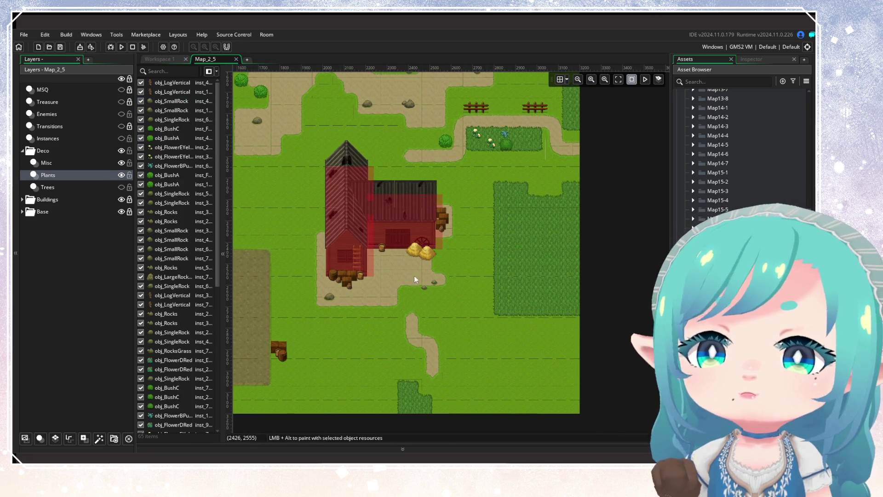
{"action": "mouse_move", "coordinate": [414, 275]}
{"action": "left_mouse_down"}
{"action": "mouse_move", "coordinate": [477, 316]}
{"action": "mouse_move", "coordinate": [491, 391]}
{"action": "left_mouse_up"}
{"action": "key", "text": "Delete"}
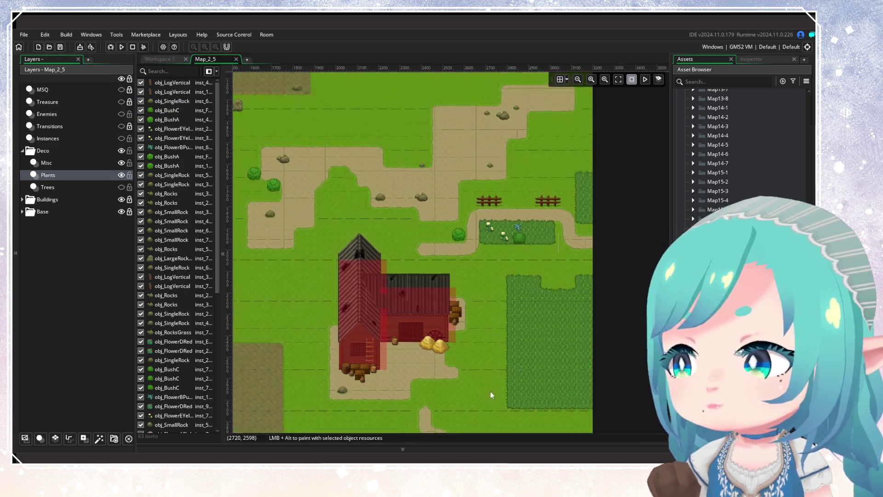
{"action": "left_click_drag", "start_coordinate": [452, 249], "coordinate": [549, 279]}
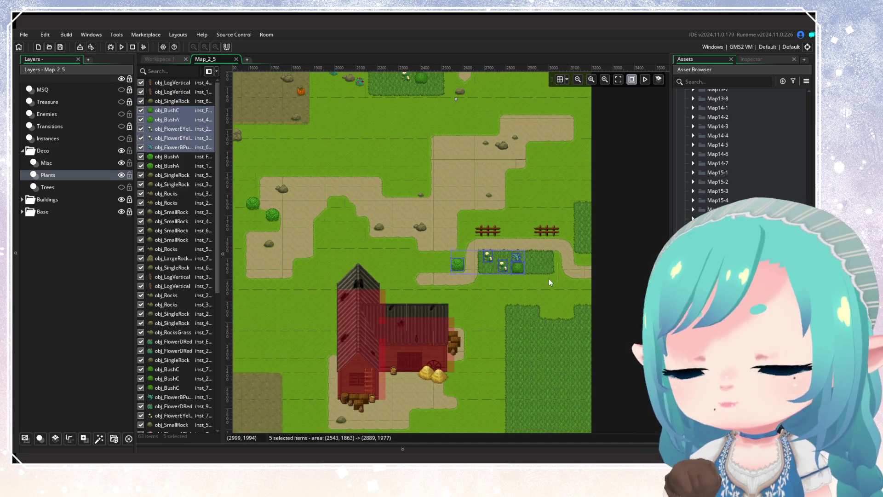
{"action": "key", "text": "Delete"}
{"action": "mouse_move", "coordinate": [453, 92]}
{"action": "left_mouse_down"}
{"action": "mouse_move", "coordinate": [465, 198]}
{"action": "mouse_move", "coordinate": [560, 274]}
{"action": "left_mouse_up"}
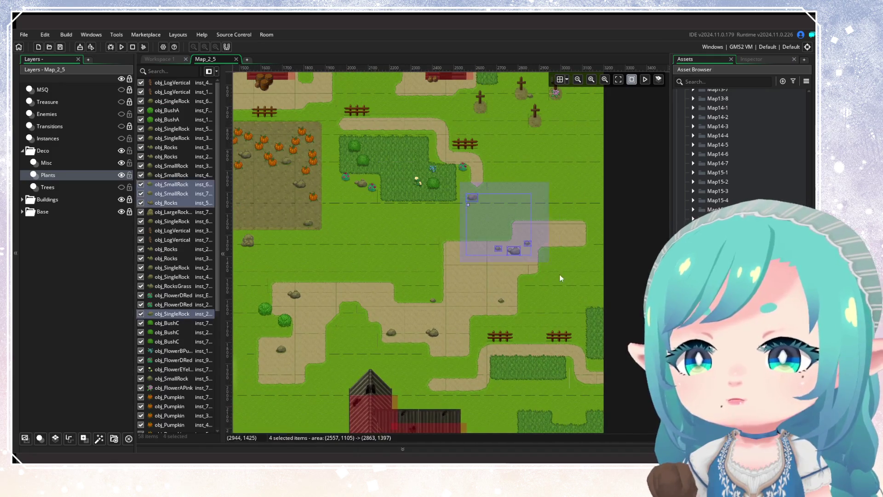
{"action": "key", "text": "Delete"}
Delete the seven bushes and rocks along the path and all the pumpkins in the field
{"action": "left_click_drag", "start_coordinate": [526, 312], "coordinate": [619, 319]}
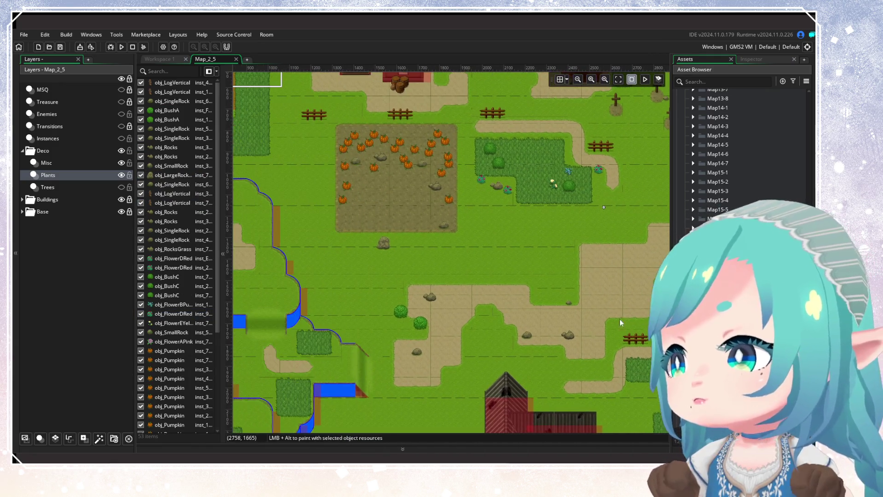
{"action": "mouse_move", "coordinate": [395, 291]}
{"action": "left_mouse_down"}
{"action": "mouse_move", "coordinate": [559, 322]}
{"action": "mouse_move", "coordinate": [589, 355]}
{"action": "left_mouse_up"}
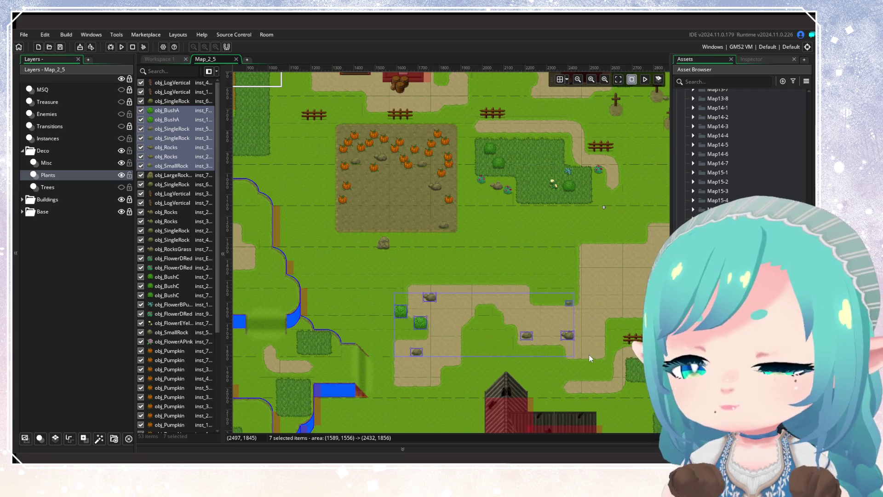
{"action": "key", "text": "Delete"}
{"action": "scroll", "coordinate": [479, 239], "scroll_direction": "up", "scroll_amount": 5}
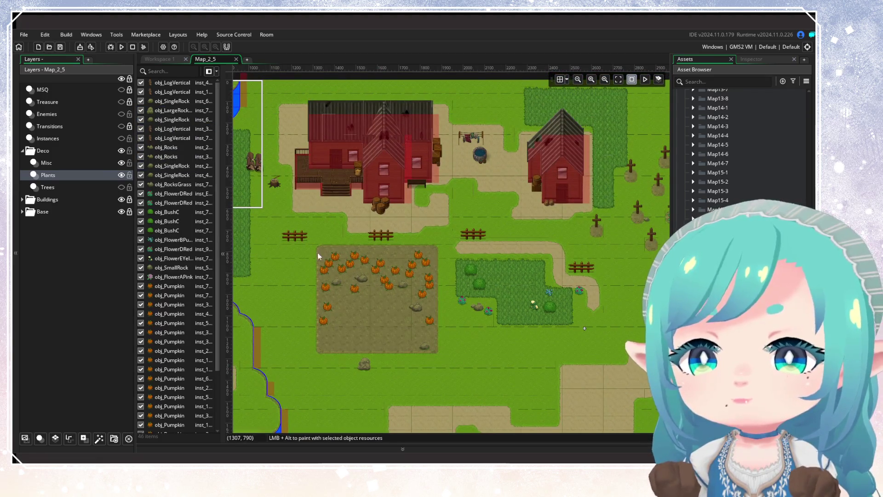
{"action": "left_click_drag", "start_coordinate": [317, 252], "coordinate": [449, 374]}
{"action": "key", "text": "Delete"}
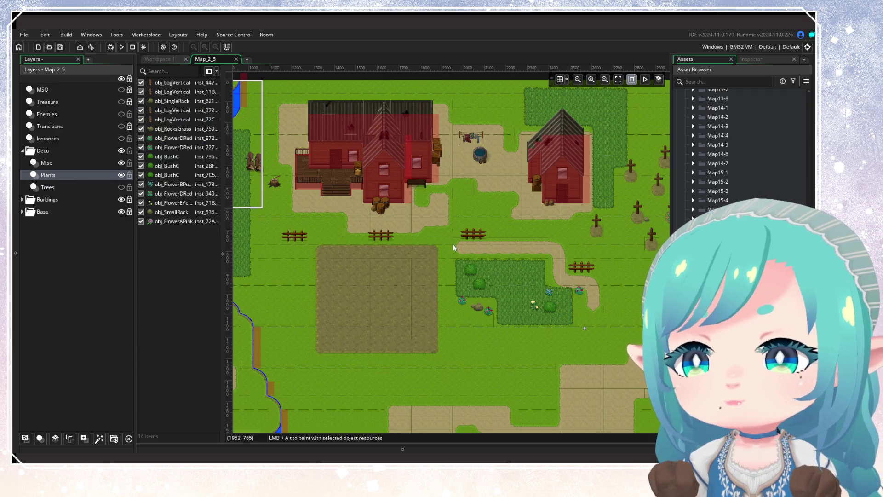
Delete the remaining grass-patch bushes and flowers and the last flower by the path
{"action": "left_click_drag", "start_coordinate": [453, 248], "coordinate": [548, 339]}
{"action": "key", "text": "Delete"}
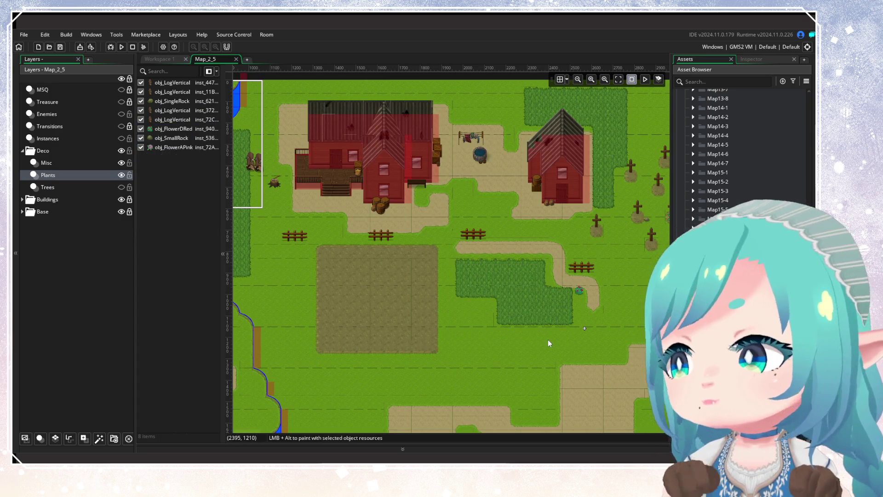
{"action": "left_click_drag", "start_coordinate": [567, 285], "coordinate": [610, 307]}
{"action": "key", "text": "Delete"}
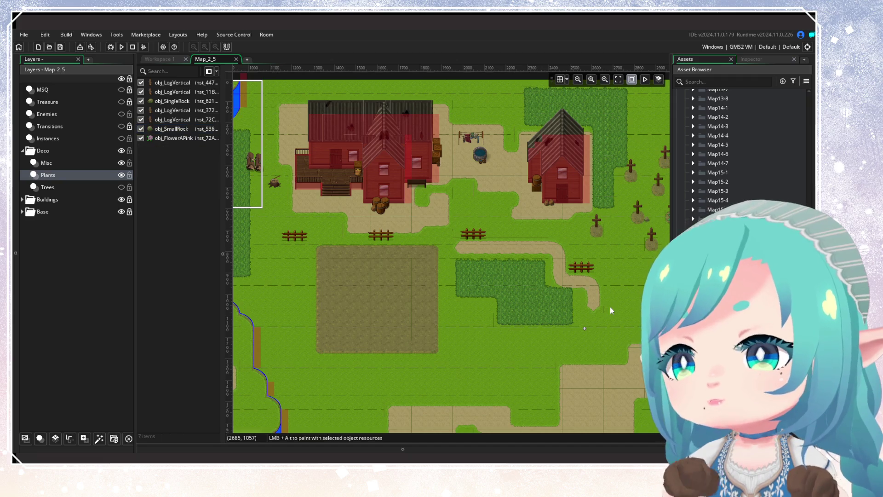
{"action": "scroll", "coordinate": [481, 306], "scroll_direction": "down", "scroll_amount": 5}
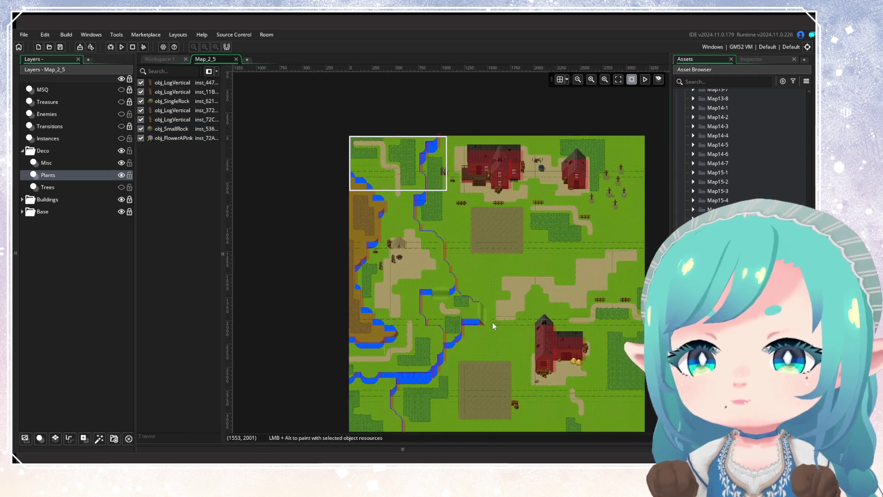
On the Misc layer, delete the barrel stack beside the field
{"action": "left_click_drag", "start_coordinate": [492, 322], "coordinate": [485, 234]}
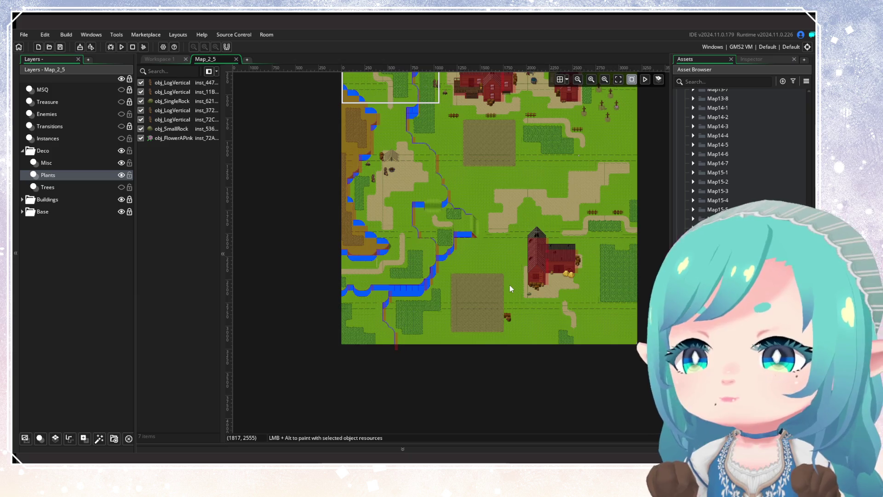
{"action": "scroll", "coordinate": [510, 289], "scroll_direction": "up", "scroll_amount": 3}
{"action": "left_click", "coordinate": [80, 163]}
{"action": "scroll", "coordinate": [471, 296], "scroll_direction": "right", "scroll_amount": 2}
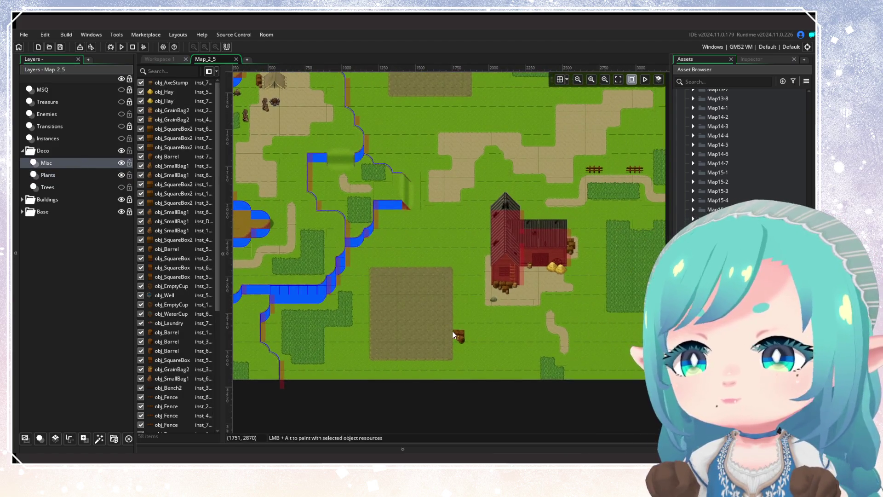
{"action": "left_click_drag", "start_coordinate": [454, 332], "coordinate": [479, 344]}
{"action": "key", "text": "Delete"}
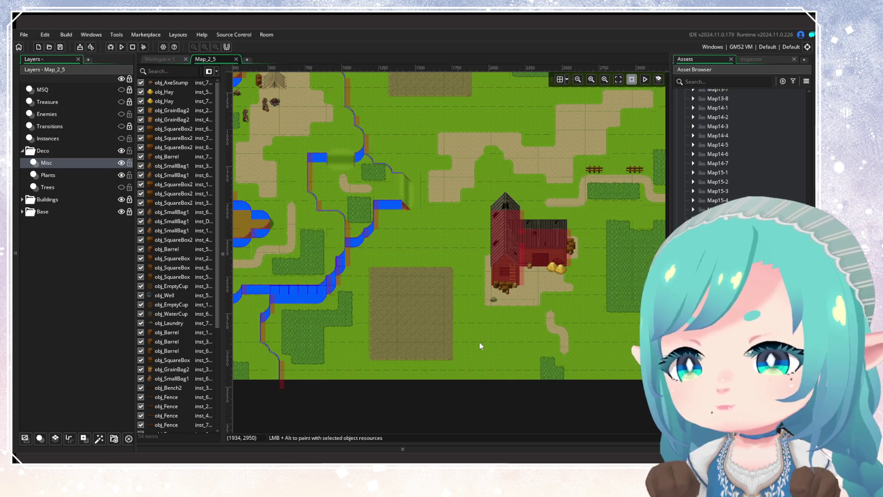
Back on the Plants layer, delete the small rock beside the barn
{"action": "left_click", "coordinate": [68, 175]}
{"action": "left_click", "coordinate": [497, 300]}
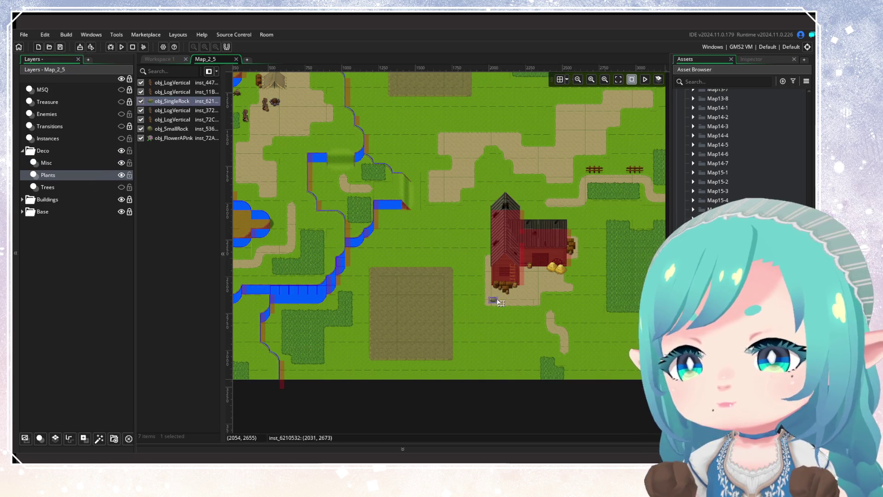
{"action": "key", "text": "Delete"}
{"action": "scroll", "coordinate": [408, 290], "scroll_direction": "down", "scroll_amount": 2}
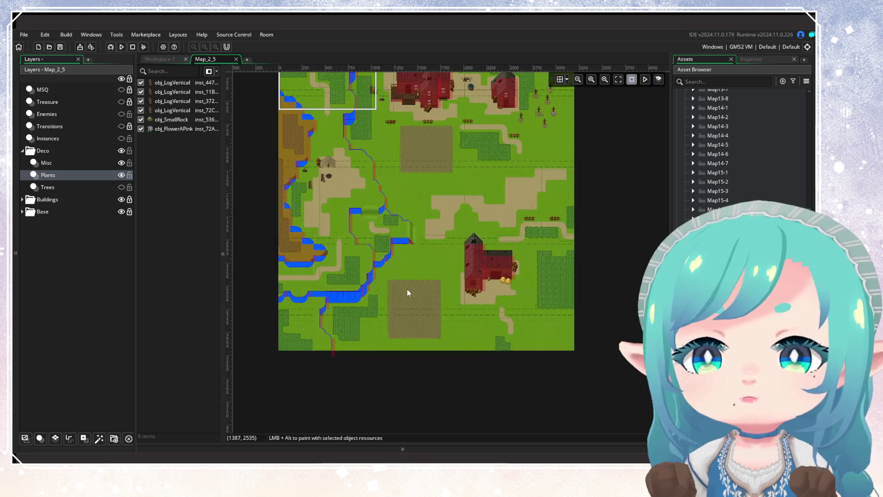
{"action": "scroll", "coordinate": [407, 292], "scroll_direction": "up", "scroll_amount": 2}
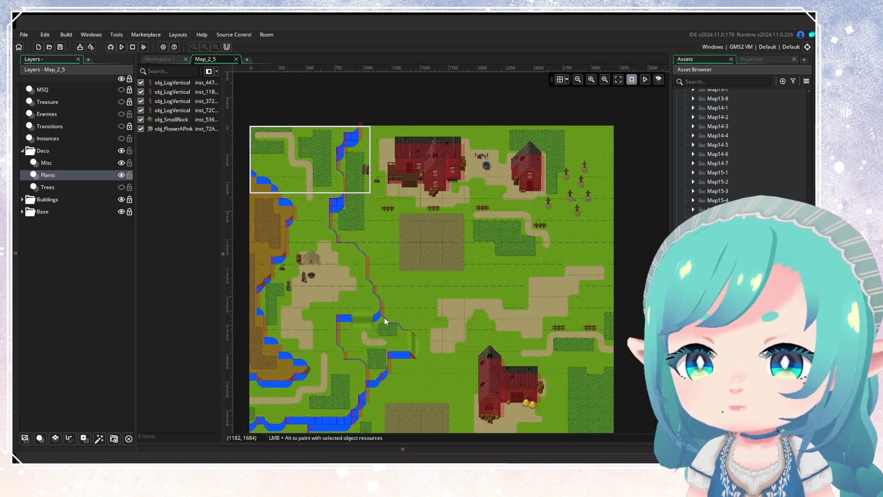
{"action": "scroll", "coordinate": [411, 197], "scroll_direction": "up", "scroll_amount": 3}
Delete the two logs by the red house and the log near the tent camp
{"action": "left_click", "coordinate": [409, 202]}
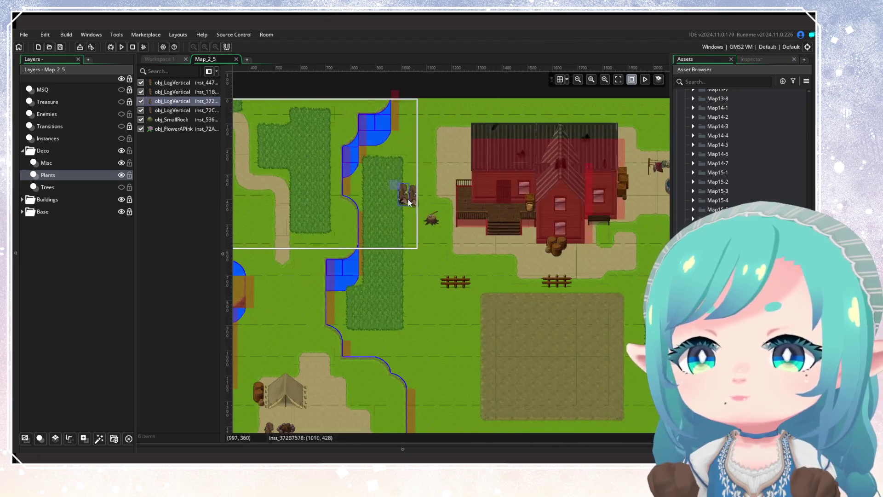
{"action": "left_click", "coordinate": [404, 195], "text": "ctrl"}
{"action": "key", "text": "Delete"}
{"action": "scroll", "coordinate": [420, 272], "scroll_direction": "down", "scroll_amount": 5}
{"action": "scroll", "coordinate": [420, 272], "scroll_direction": "left", "scroll_amount": 5}
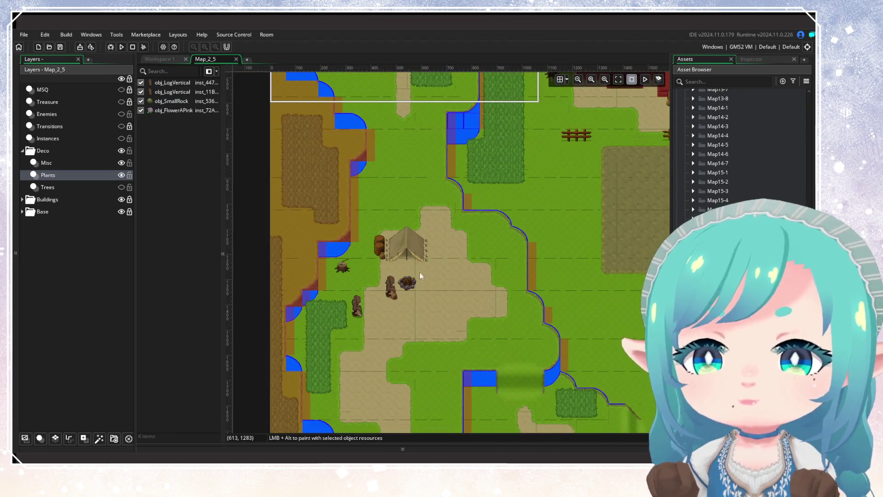
{"action": "left_click", "coordinate": [357, 312]}
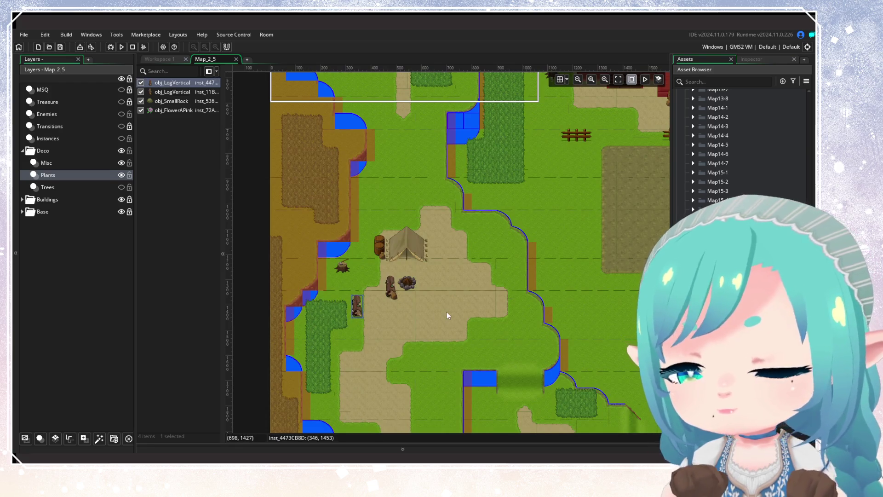
{"action": "key", "text": "Delete"}
{"action": "scroll", "coordinate": [447, 311], "scroll_direction": "down", "scroll_amount": 5}
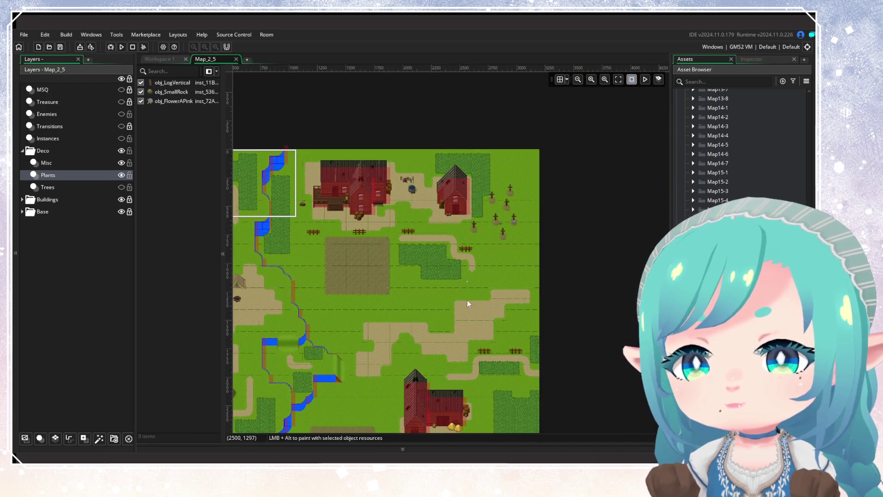
{"action": "scroll", "coordinate": [534, 228], "scroll_direction": "down", "scroll_amount": 3}
{"action": "scroll", "coordinate": [535, 227], "scroll_direction": "left", "scroll_amount": 3}
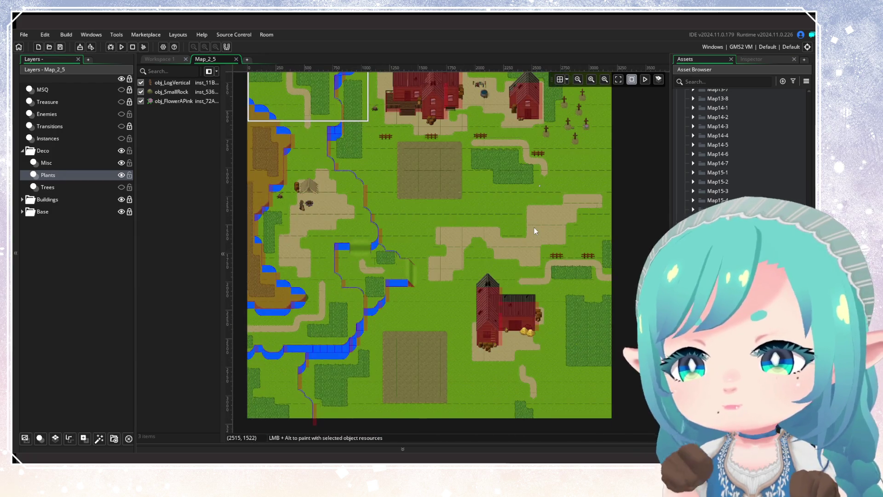
{"action": "scroll", "coordinate": [457, 259], "scroll_direction": "down", "scroll_amount": 1}
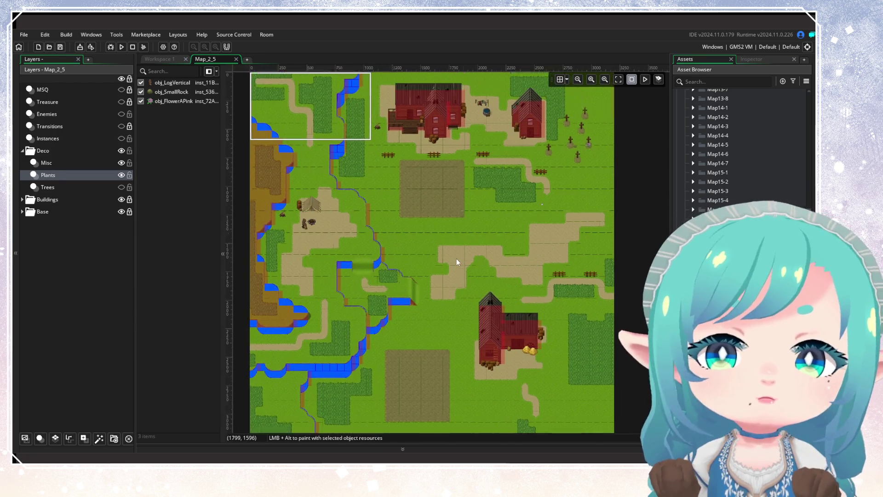
{"action": "scroll", "coordinate": [466, 229], "scroll_direction": "left", "scroll_amount": 1}
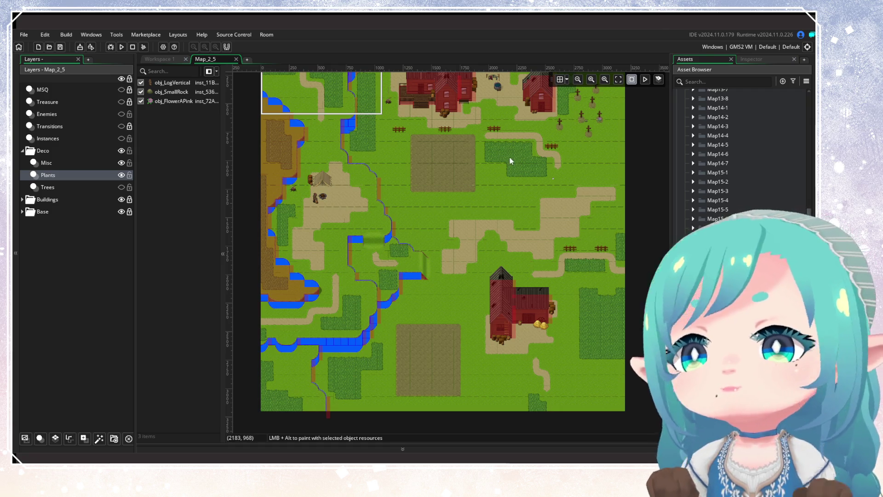
Delete the obj_SmallRock instance near the graves, then zoom back out over the room
{"action": "scroll", "coordinate": [515, 230], "scroll_direction": "up", "scroll_amount": 5}
{"action": "left_click", "coordinate": [511, 225]}
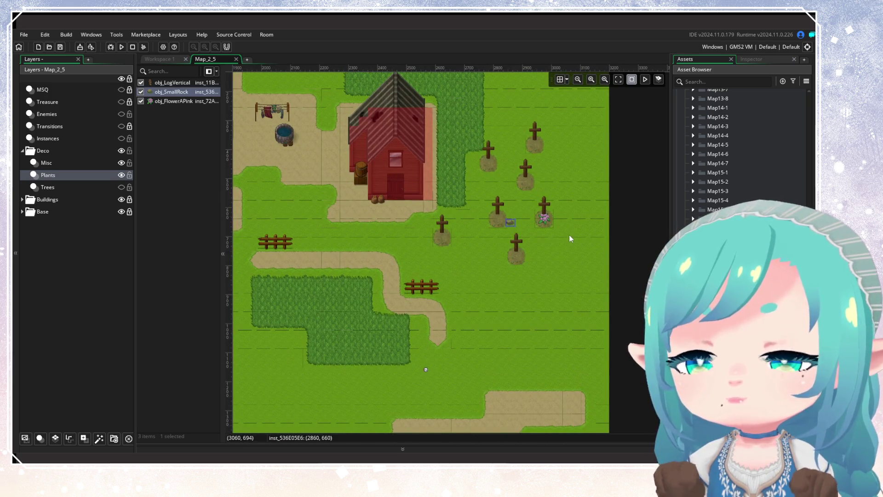
{"action": "key", "text": "Delete"}
{"action": "scroll", "coordinate": [433, 246], "scroll_direction": "down", "scroll_amount": 3}
{"action": "scroll", "coordinate": [432, 247], "scroll_direction": "down", "scroll_amount": 3}
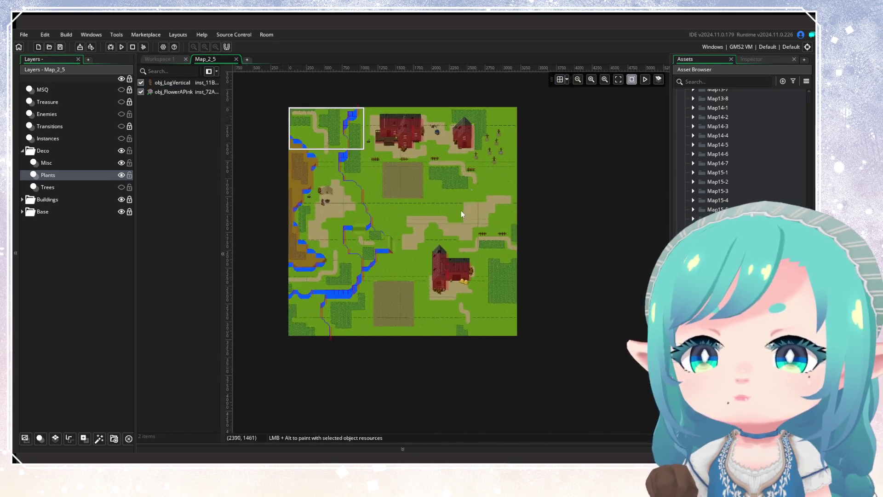
{"action": "scroll", "coordinate": [415, 263], "scroll_direction": "up", "scroll_amount": 3}
{"action": "mouse_move", "coordinate": [415, 263]}
{"action": "left_mouse_down"}
{"action": "mouse_move", "coordinate": [493, 256]}
{"action": "mouse_move", "coordinate": [429, 295]}
{"action": "mouse_move", "coordinate": [464, 298]}
{"action": "left_mouse_up"}
{"action": "scroll", "coordinate": [437, 295], "scroll_direction": "down", "scroll_amount": 1}
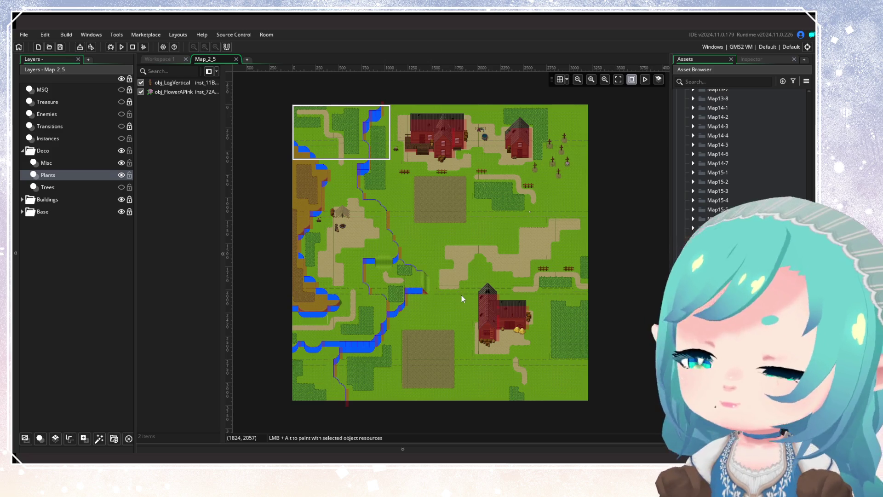
Expand the Base layer group and briefly hide GrassOverlay and TallGrass to see which layer draws the tall grass
{"action": "scroll", "coordinate": [411, 300], "scroll_direction": "up", "scroll_amount": 5}
{"action": "scroll", "coordinate": [443, 299], "scroll_direction": "down", "scroll_amount": 3}
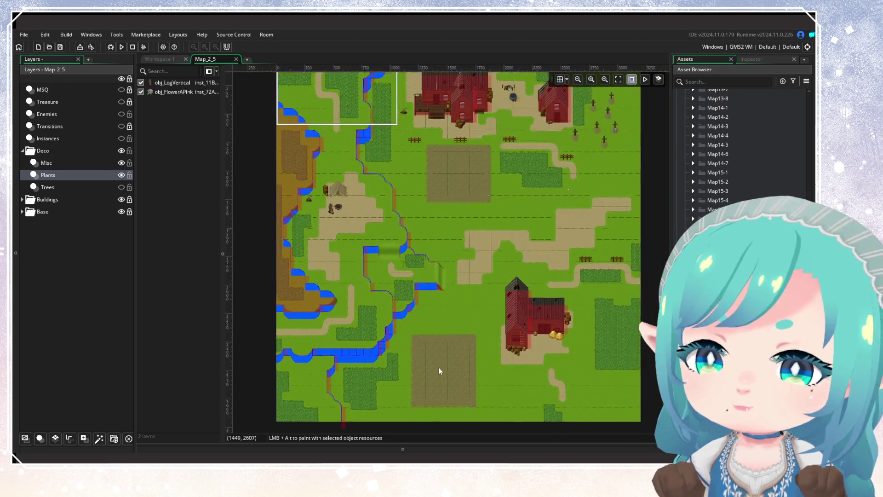
{"action": "left_click", "coordinate": [68, 178]}
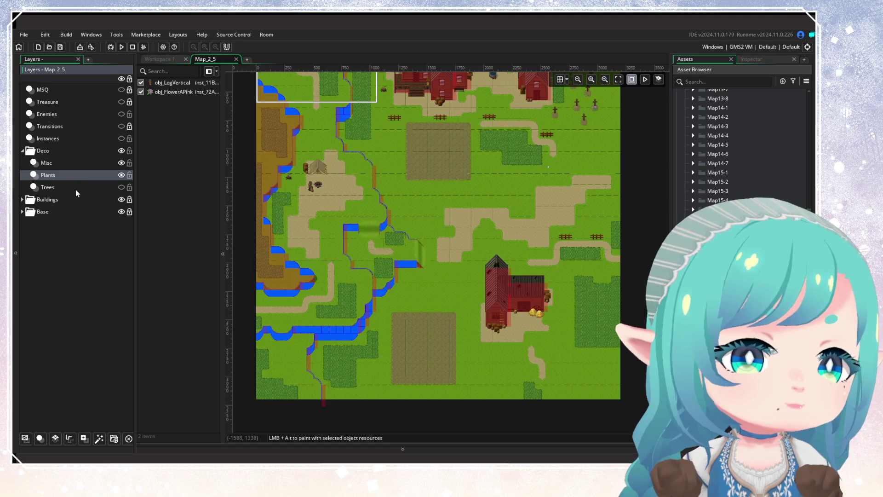
{"action": "left_click", "coordinate": [22, 212]}
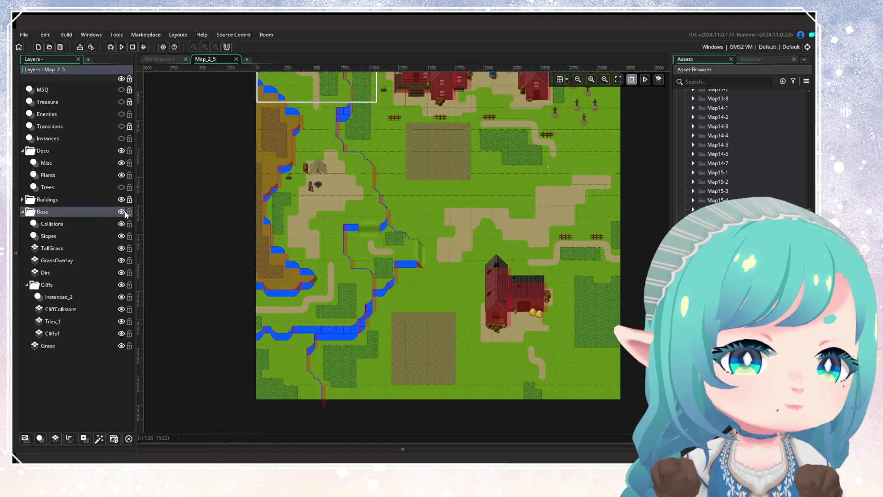
{"action": "left_click", "coordinate": [58, 264]}
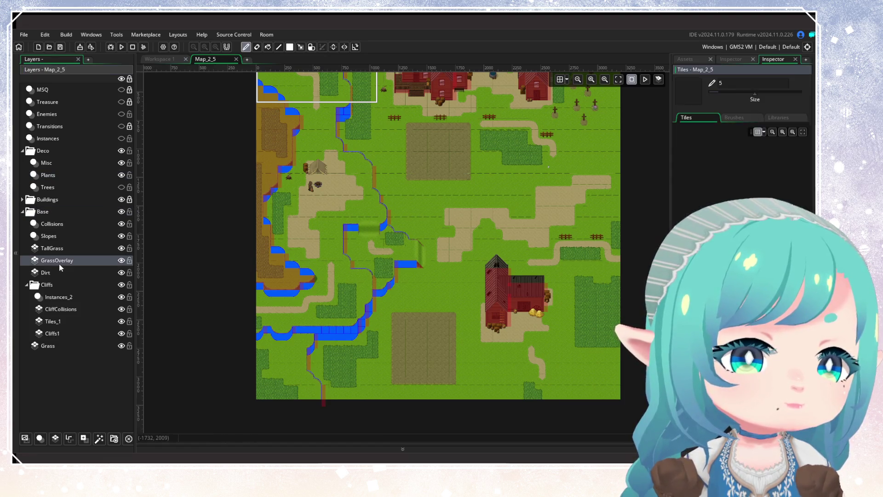
{"action": "left_click", "coordinate": [122, 261]}
{"action": "left_click", "coordinate": [122, 262]}
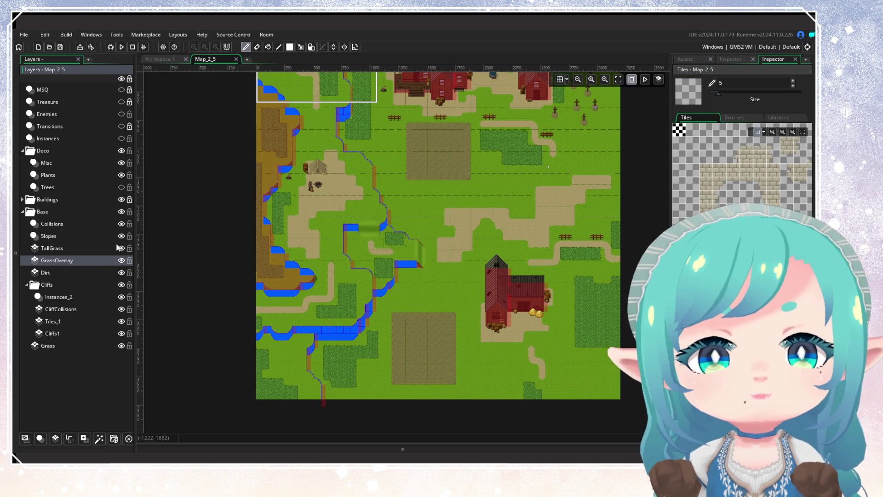
{"action": "left_click", "coordinate": [121, 249]}
{"action": "left_click", "coordinate": [122, 248]}
Recheck the TallGrass layer's tiles, then delete the TallGrass layer from Map_2_5
{"action": "scroll", "coordinate": [409, 324], "scroll_direction": "up", "scroll_amount": 3}
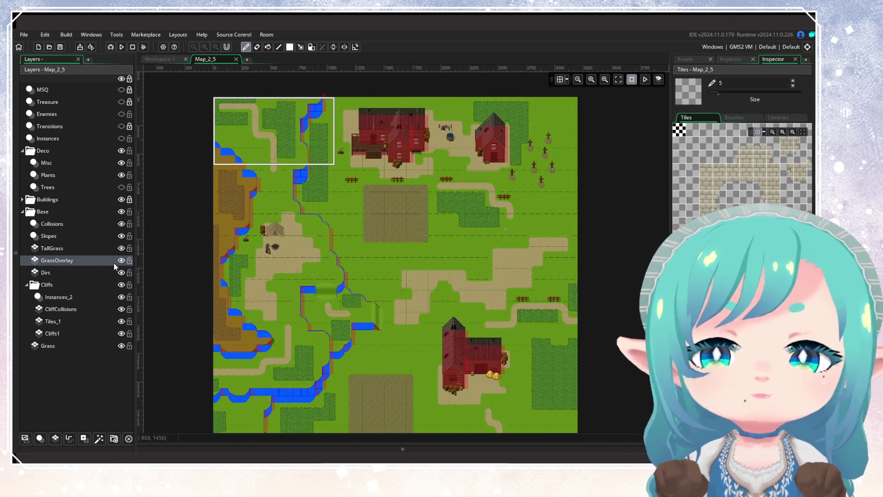
{"action": "left_click", "coordinate": [101, 264]}
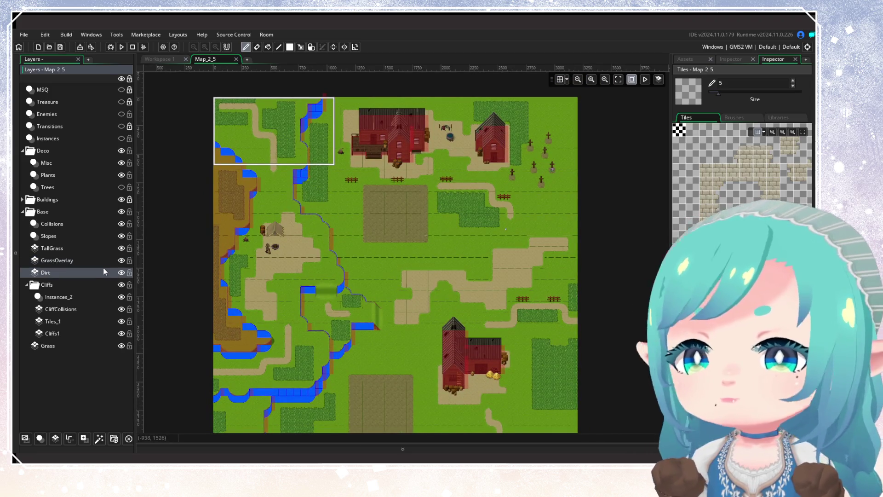
{"action": "left_click", "coordinate": [120, 248]}
{"action": "left_click", "coordinate": [120, 248]}
{"action": "left_click", "coordinate": [92, 247]}
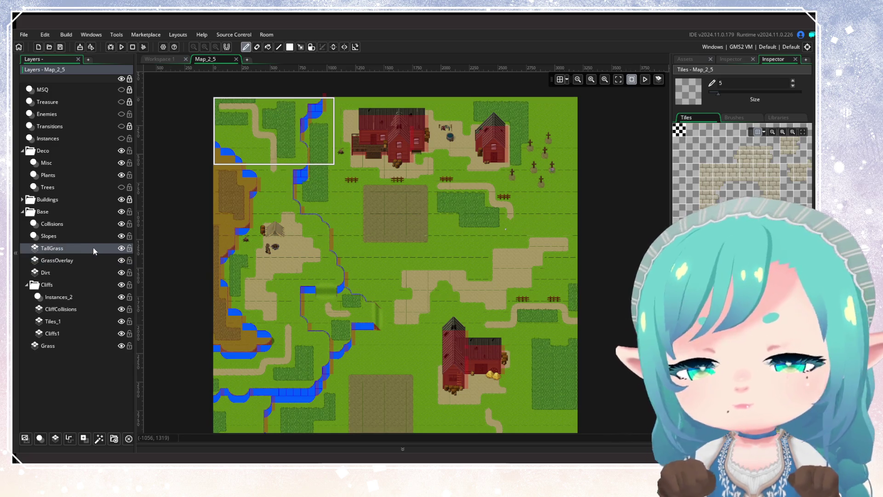
{"action": "key", "text": "Delete"}
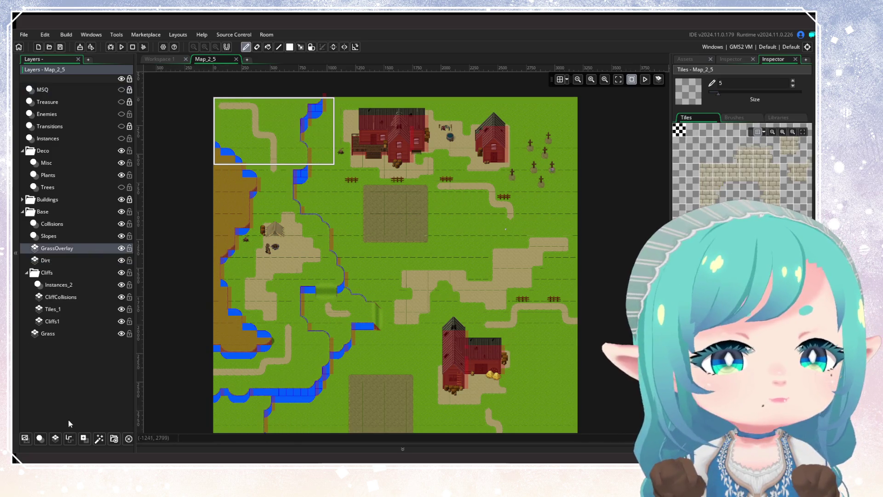
Add a new tile layer in Base and rename it from Tiles_5 to TallGrass
{"action": "left_click", "coordinate": [56, 439]}
{"action": "right_click", "coordinate": [70, 250]}
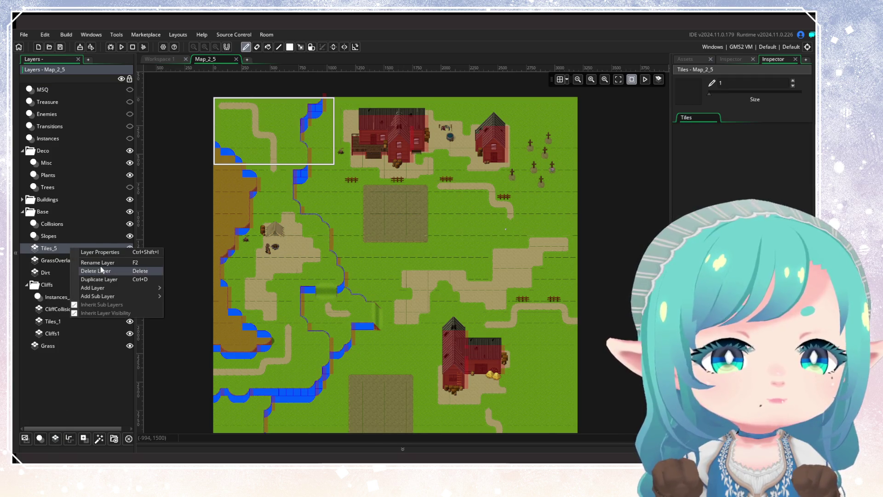
{"action": "left_click", "coordinate": [100, 263]}
{"action": "type", "text": "TallGrass"}
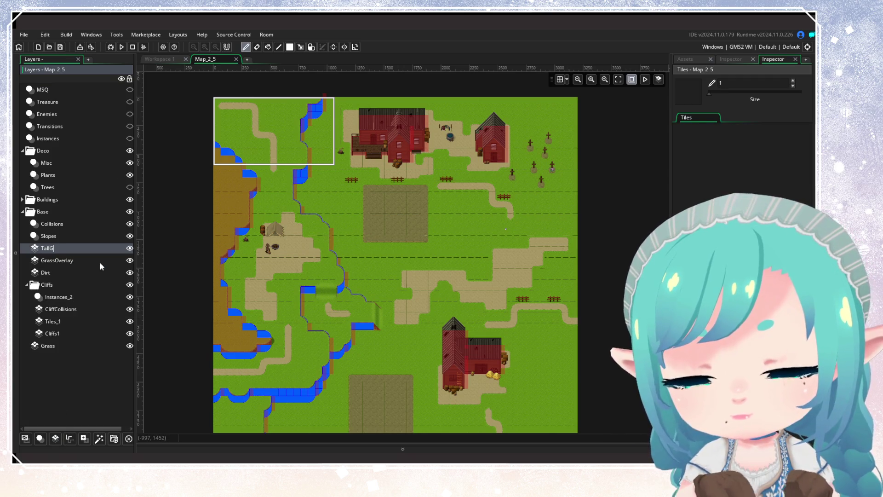
{"action": "key", "text": "Return"}
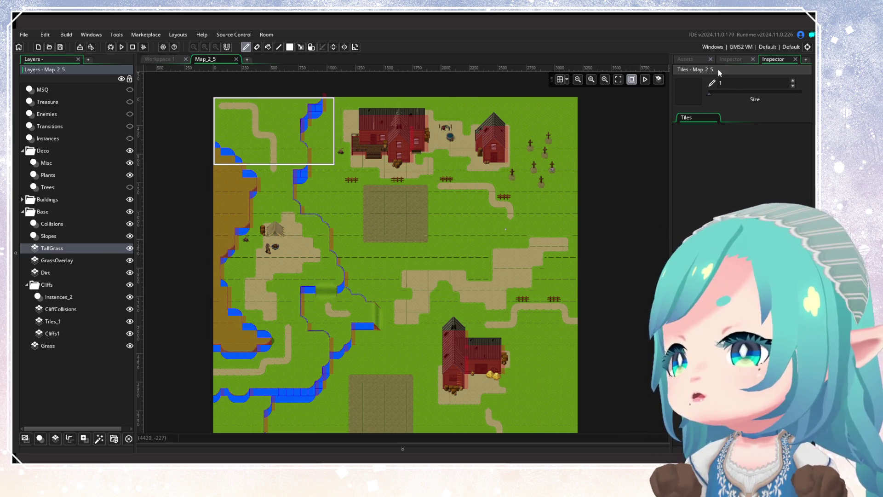
Assign the tile_Background tile set to the TallGrass layer
{"action": "left_click", "coordinate": [731, 59]}
{"action": "left_click", "coordinate": [755, 195]}
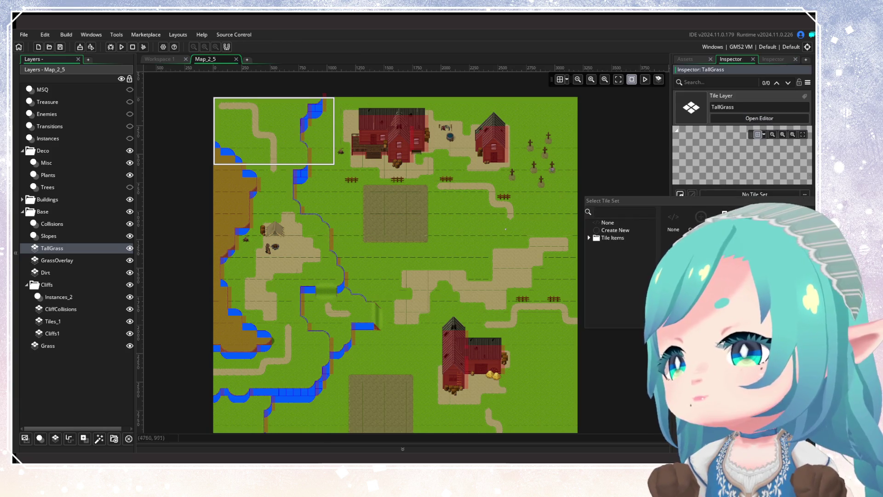
{"action": "left_click", "coordinate": [590, 237]}
{"action": "left_click", "coordinate": [596, 258]}
{"action": "double_click", "coordinate": [616, 318]}
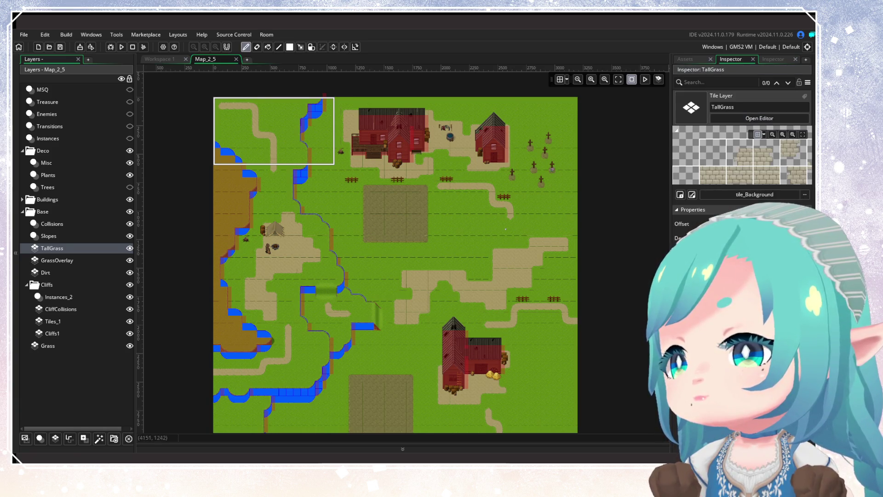
{"action": "left_click", "coordinate": [774, 59]}
Make the Trees layer visible again and close the Map_2_5 room
{"action": "mouse_move", "coordinate": [432, 256]}
{"action": "left_mouse_down"}
{"action": "mouse_move", "coordinate": [429, 199]}
{"action": "mouse_move", "coordinate": [428, 250]}
{"action": "left_mouse_up"}
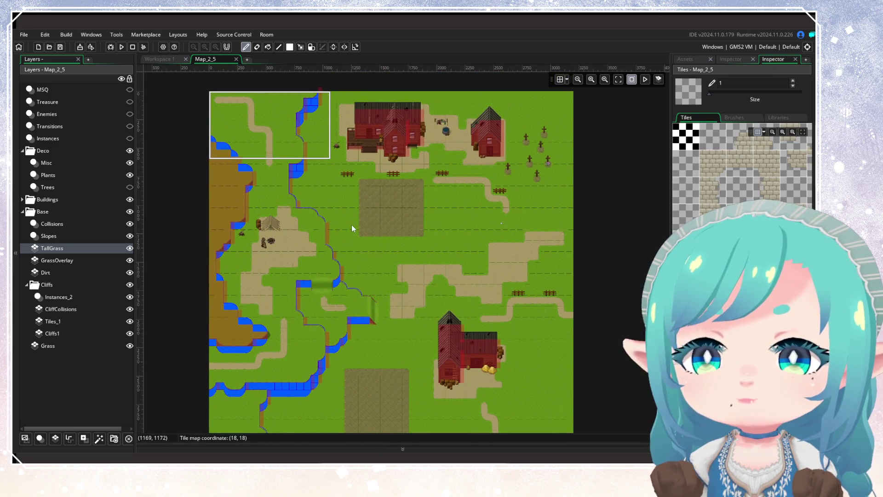
{"action": "left_click", "coordinate": [130, 186]}
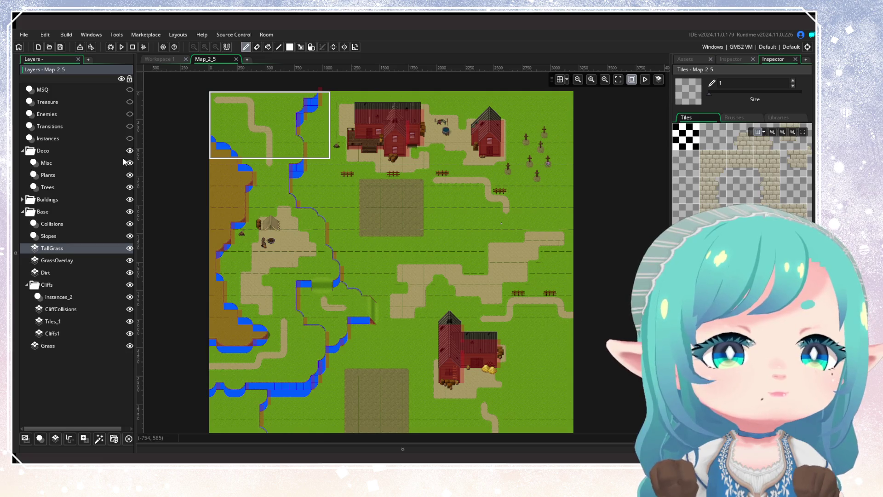
{"action": "left_click", "coordinate": [236, 59]}
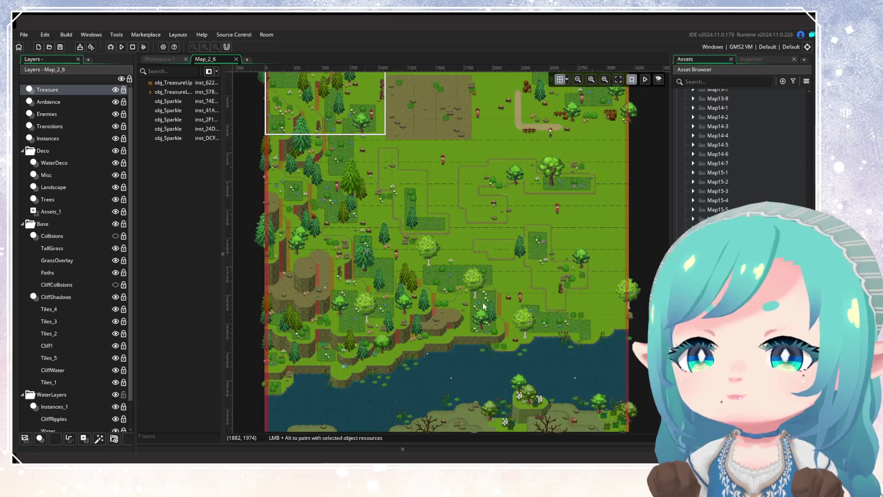
Hide the Treasure, Ambience, Enemies, Transitions and Instances layers in Map_2_6
{"action": "left_click_drag", "start_coordinate": [483, 306], "coordinate": [471, 225]}
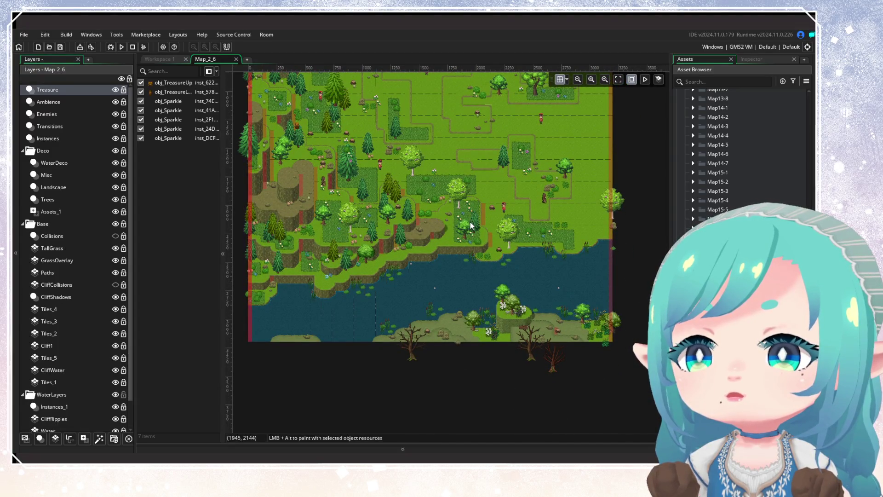
{"action": "scroll", "coordinate": [471, 226], "scroll_direction": "up", "scroll_amount": 3}
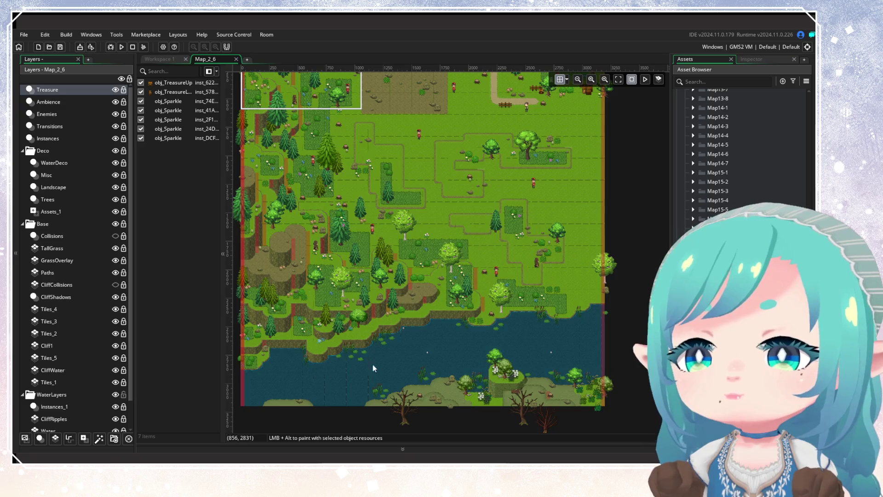
{"action": "scroll", "coordinate": [408, 284], "scroll_direction": "up", "scroll_amount": 2}
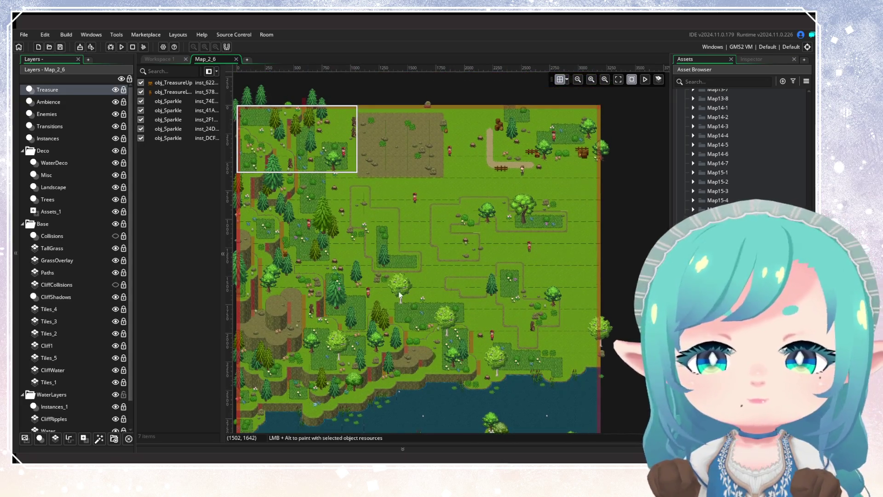
{"action": "left_click", "coordinate": [116, 90]}
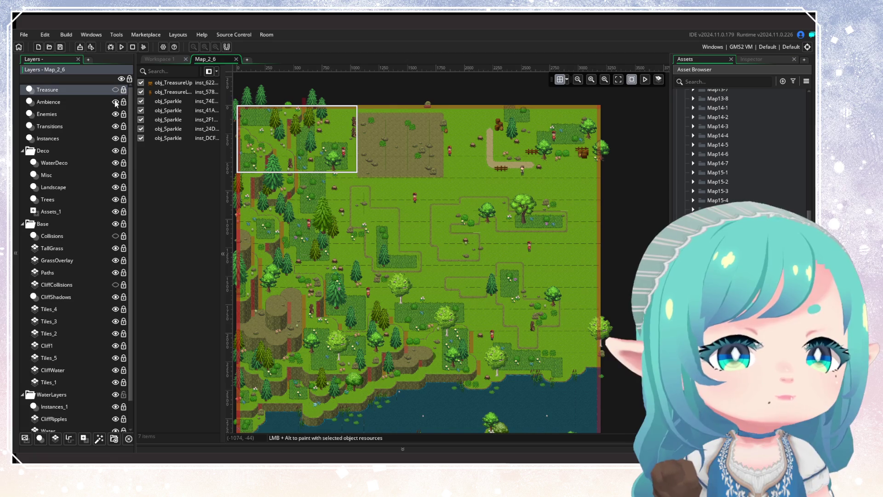
{"action": "left_click", "coordinate": [116, 101]}
{"action": "left_click", "coordinate": [115, 113]}
{"action": "left_click", "coordinate": [115, 126]}
{"action": "left_click", "coordinate": [115, 138]}
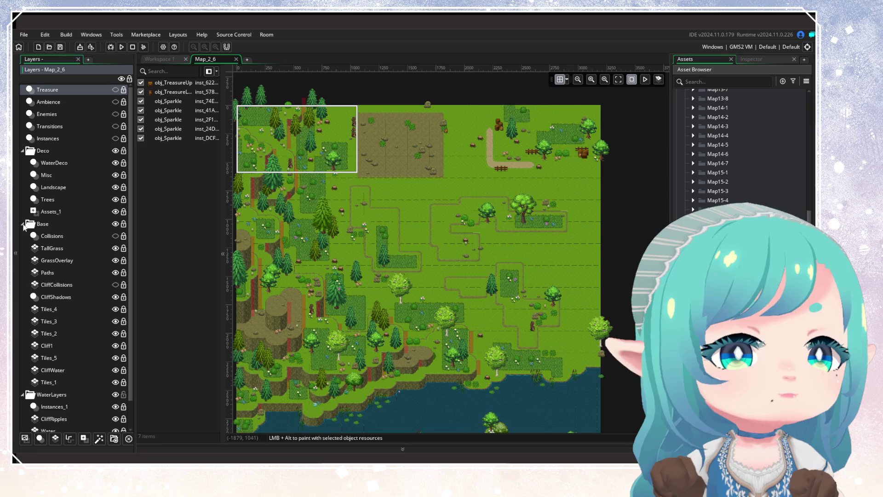
Check the TallGrass layer's tiles by toggling its visibility, then delete the TallGrass layer
{"action": "left_click", "coordinate": [59, 248]}
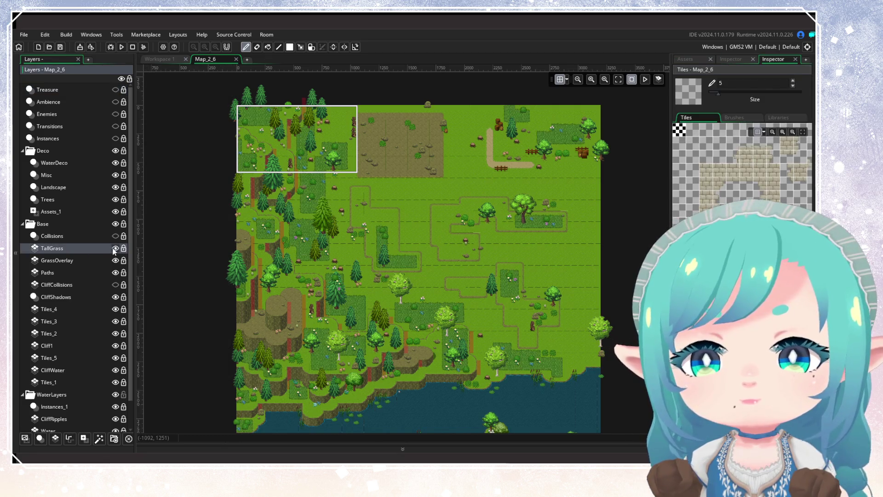
{"action": "left_click", "coordinate": [115, 248]}
{"action": "left_click", "coordinate": [115, 248]}
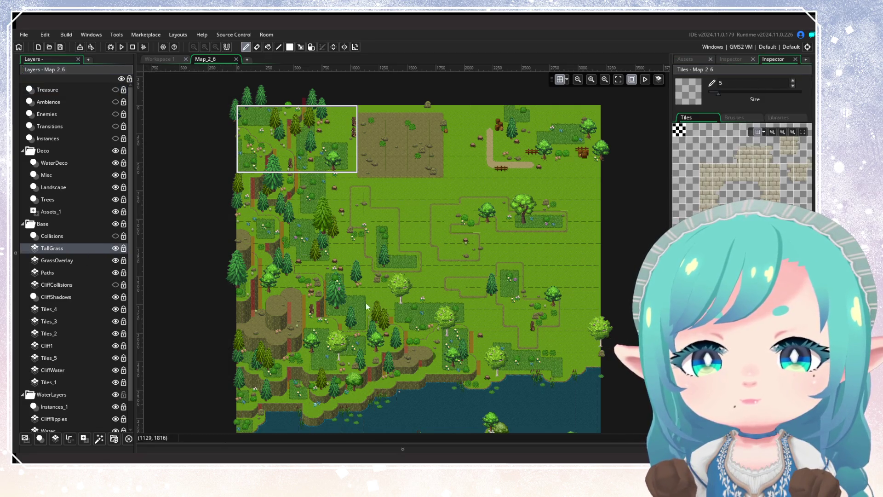
{"action": "scroll", "coordinate": [367, 307], "scroll_direction": "down", "scroll_amount": 5}
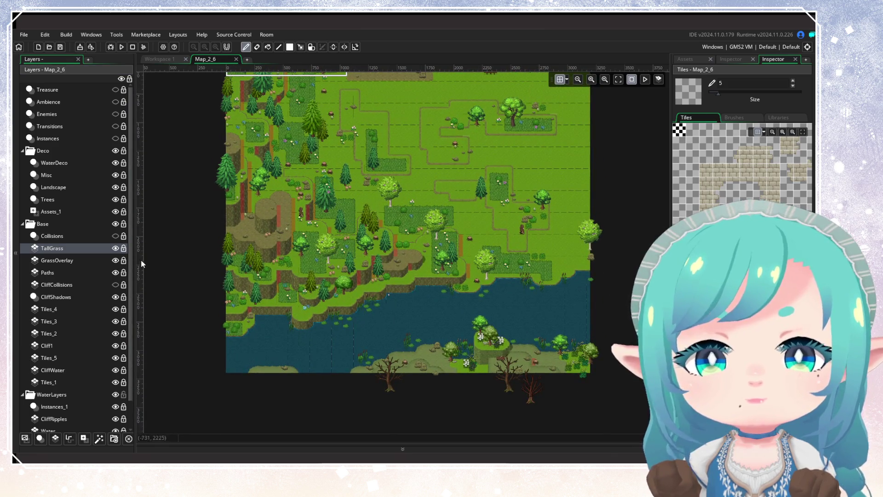
{"action": "left_click", "coordinate": [115, 248]}
{"action": "left_click", "coordinate": [115, 248]}
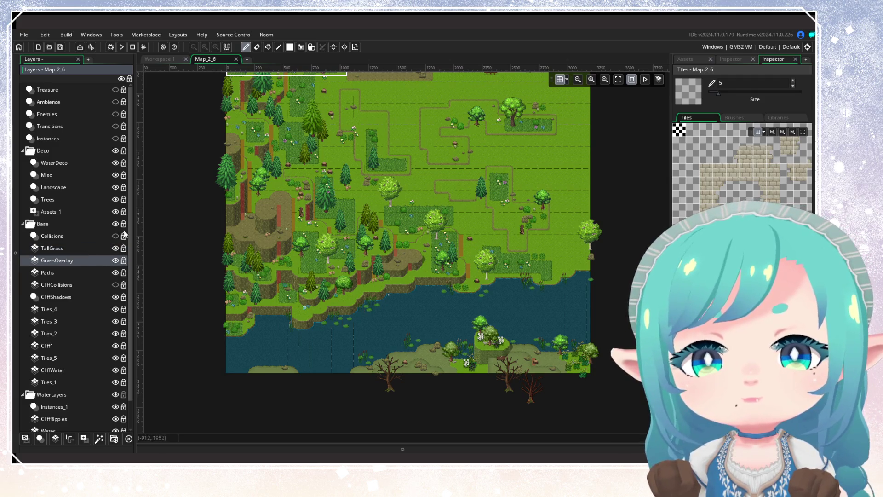
{"action": "left_click", "coordinate": [94, 250]}
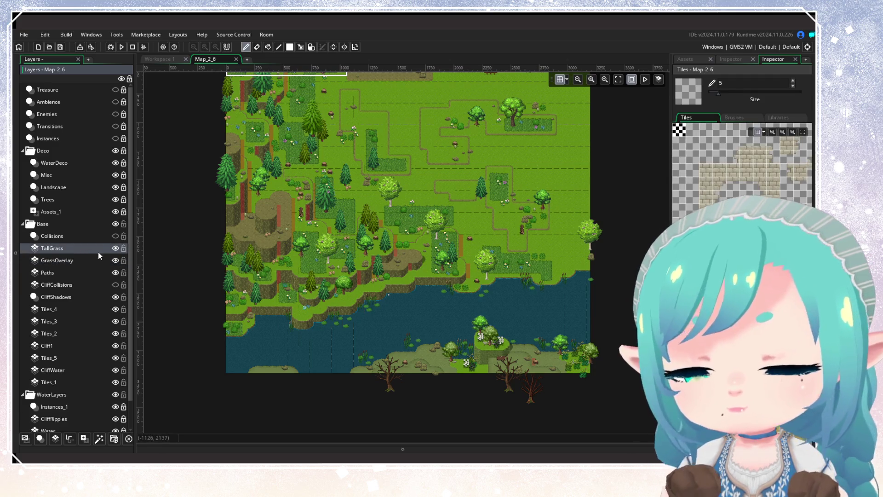
{"action": "key", "text": "Delete"}
{"action": "left_click", "coordinate": [94, 251]}
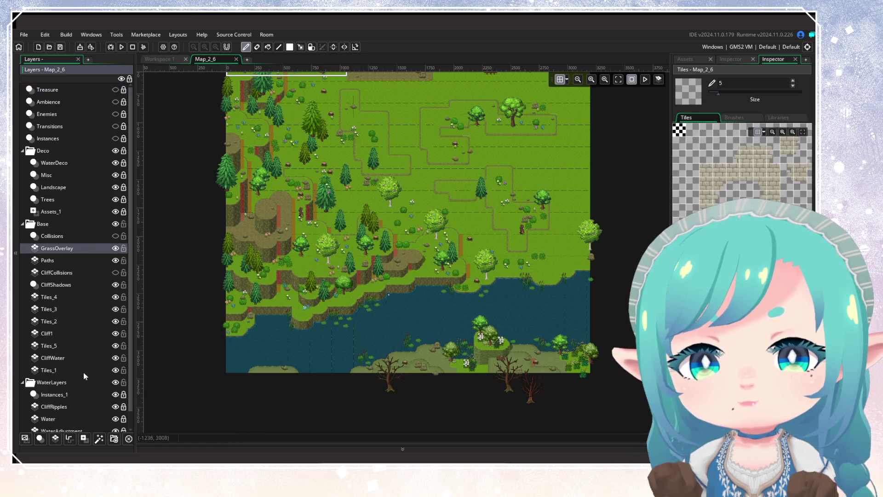
Add a new tile layer above GrassOverlay and rename it from Tiles_6 to TallGrass
{"action": "left_click", "coordinate": [55, 438]}
{"action": "right_click", "coordinate": [70, 249]}
{"action": "left_click", "coordinate": [81, 266]}
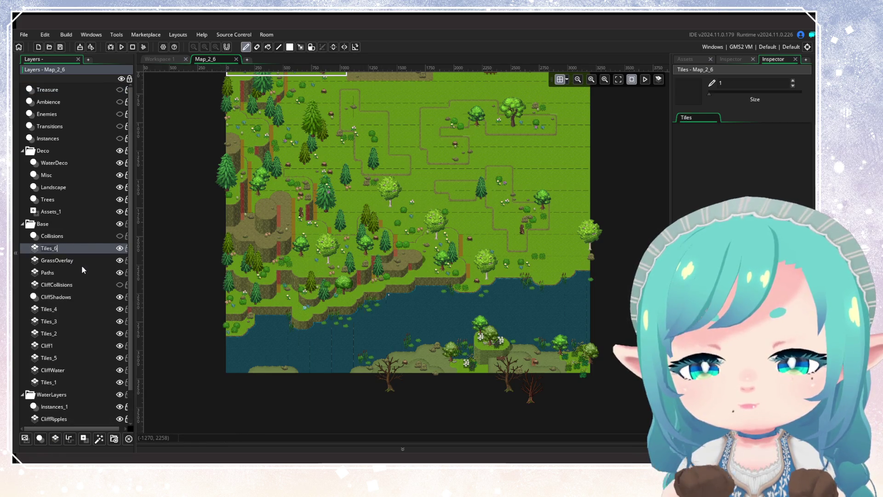
{"action": "type", "text": "TallGrass"}
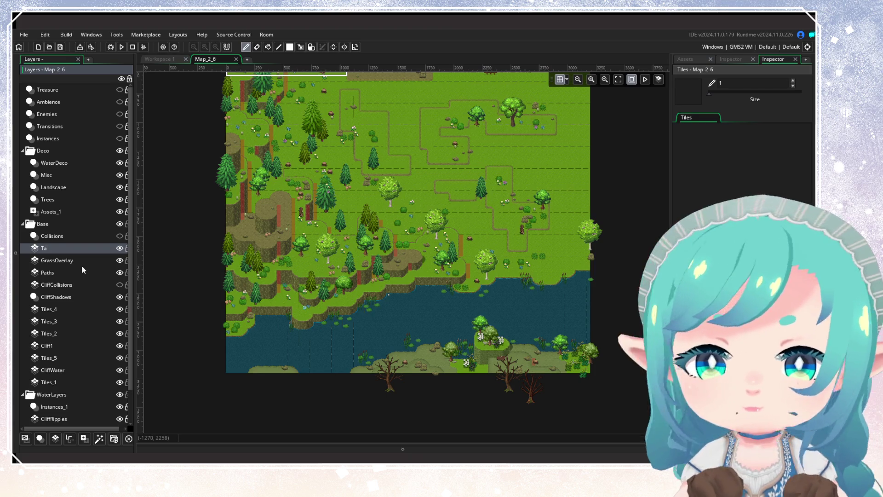
{"action": "key", "text": "Return"}
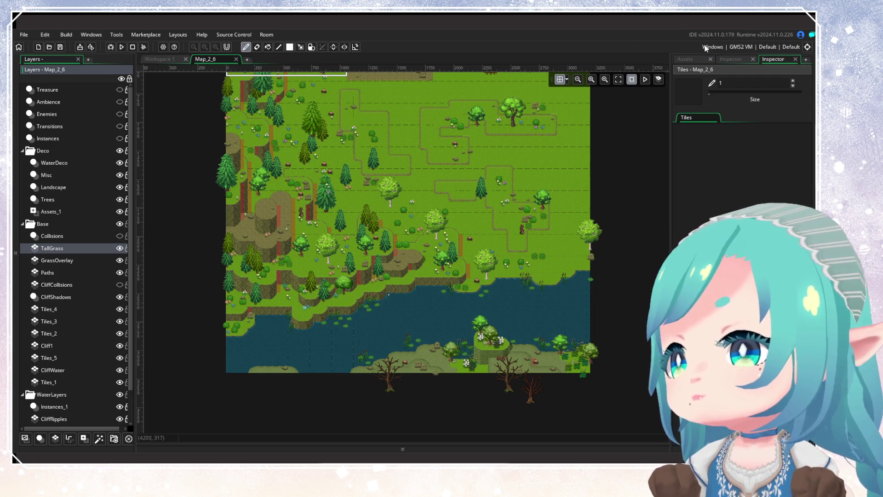
Assign the tile_Background tile set to TallGrass and collapse the Base layer group
{"action": "left_click", "coordinate": [729, 58]}
{"action": "left_click", "coordinate": [803, 195]}
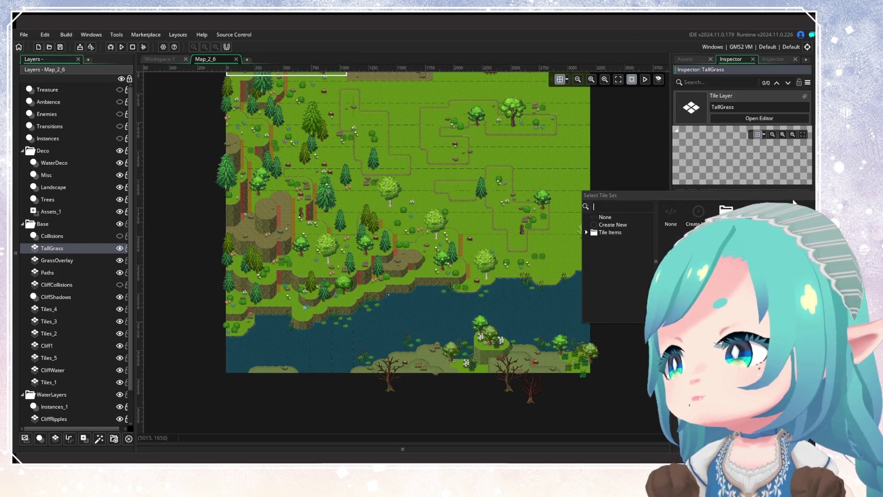
{"action": "double_click", "coordinate": [698, 215]}
{"action": "double_click", "coordinate": [697, 216]}
{"action": "left_click", "coordinate": [697, 223]}
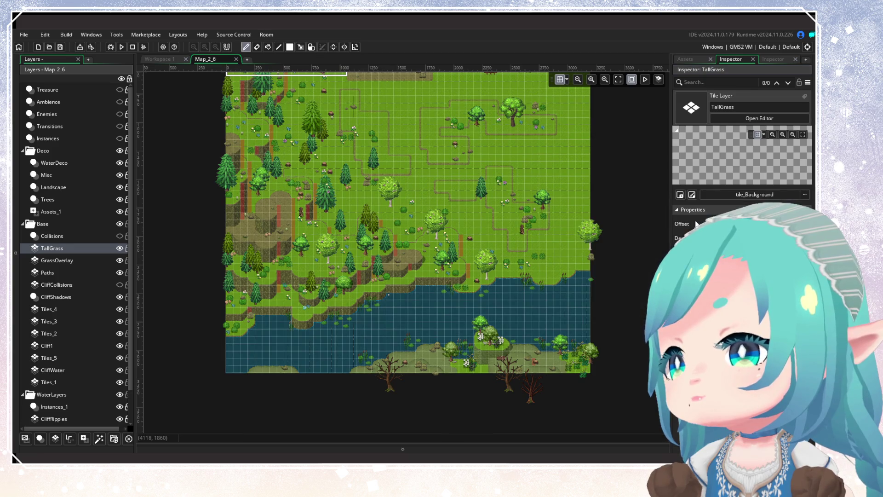
{"action": "left_click", "coordinate": [42, 224]}
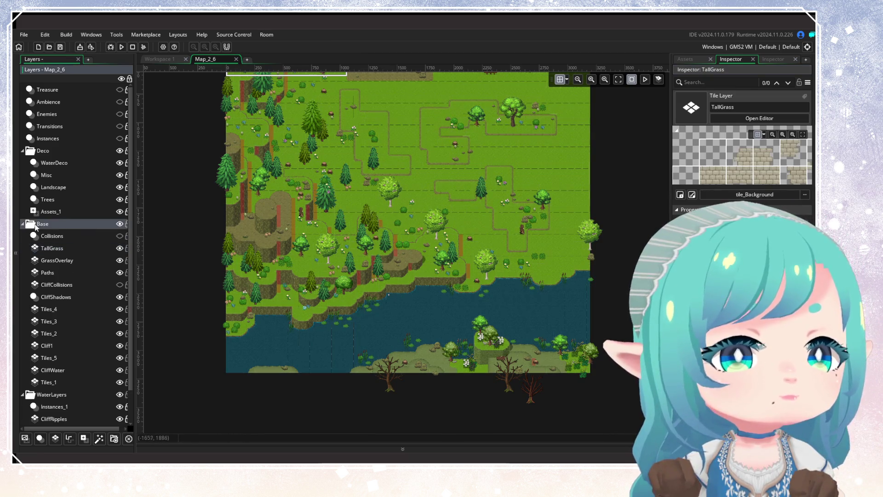
{"action": "left_click", "coordinate": [22, 224]}
{"action": "left_click", "coordinate": [104, 209]}
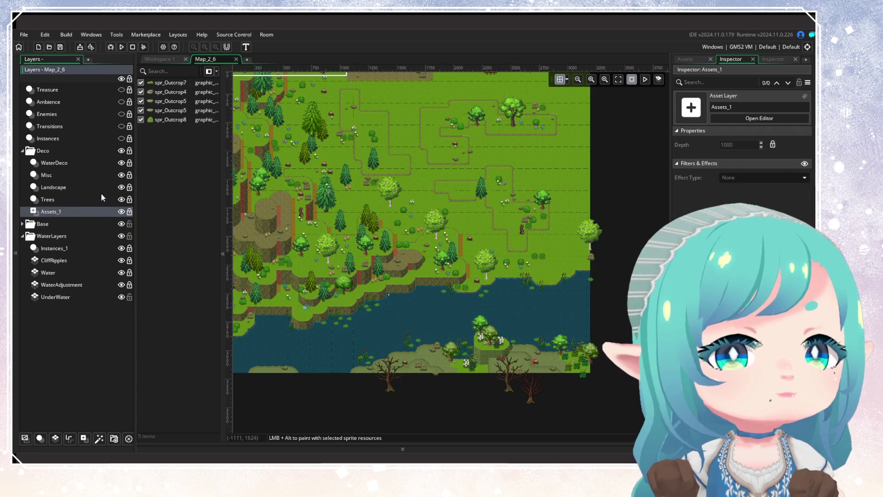
Unlock the Deco layer group for editing
{"action": "scroll", "coordinate": [336, 206], "scroll_direction": "up", "scroll_amount": 3}
{"action": "left_click", "coordinate": [109, 203]}
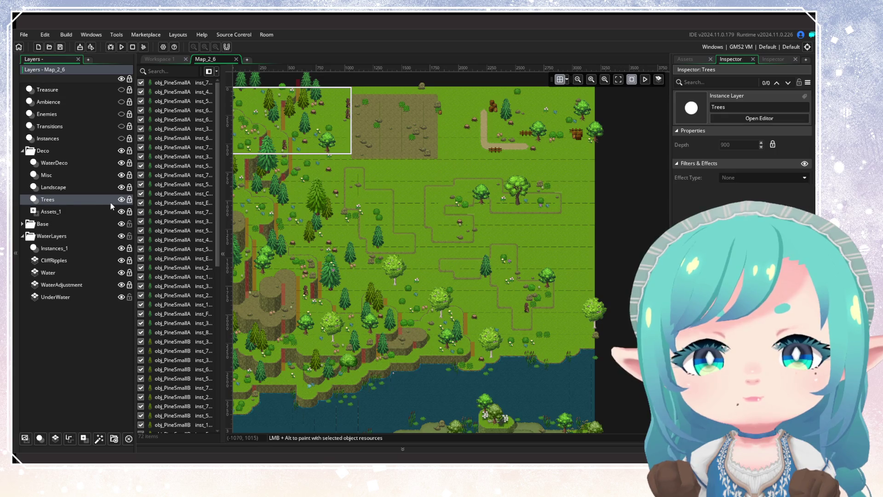
{"action": "left_click", "coordinate": [130, 150]}
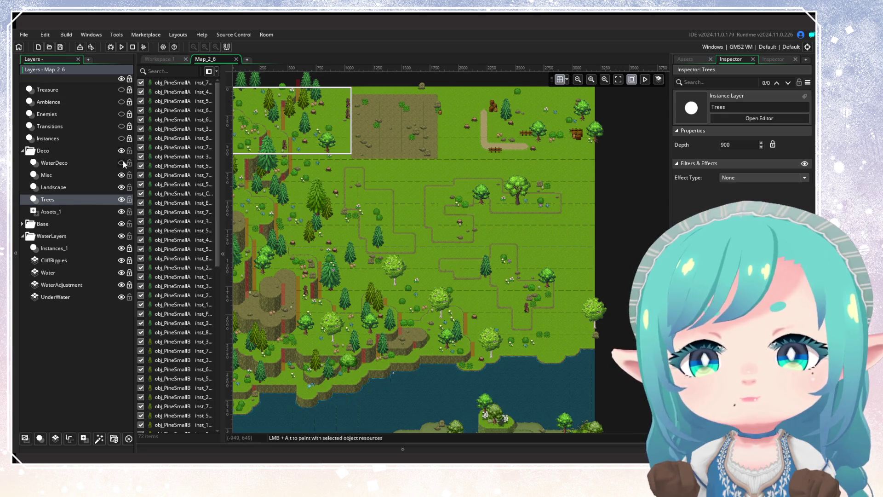
{"action": "scroll", "coordinate": [276, 276], "scroll_direction": "up", "scroll_amount": 1}
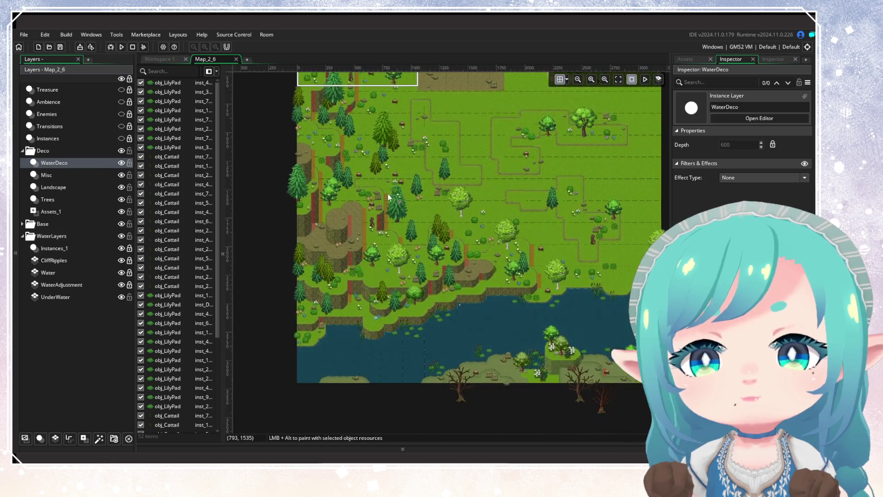
{"action": "scroll", "coordinate": [315, 341], "scroll_direction": "down", "scroll_amount": 1}
Delete 28 lily pads and cattails along the lake edge (15, then 13), then hide WaterDeco
{"action": "left_click_drag", "start_coordinate": [276, 361], "coordinate": [430, 297]}
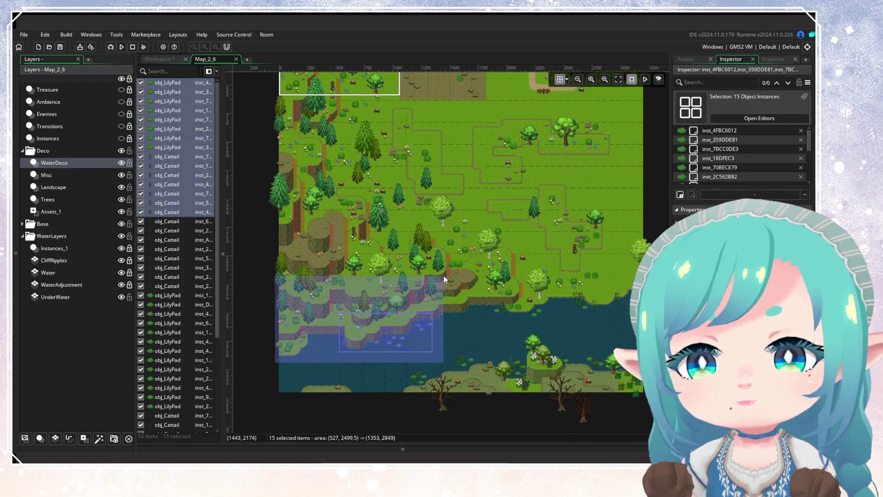
{"action": "key", "text": "Delete"}
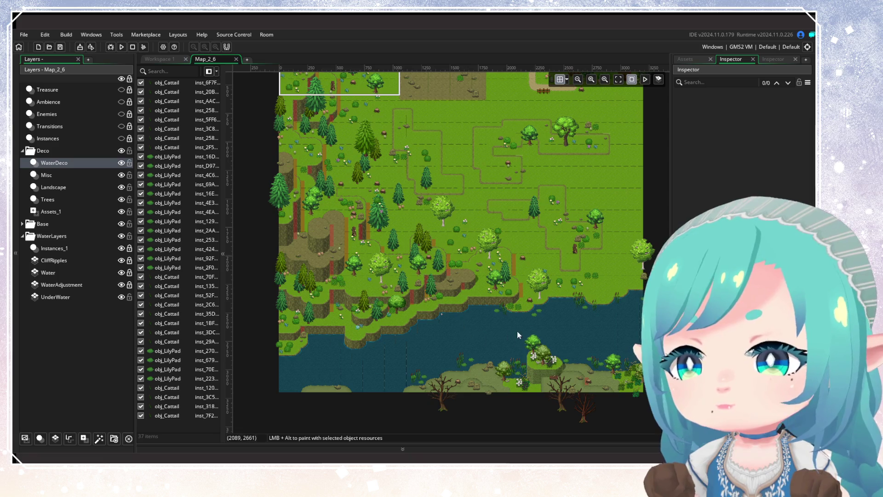
{"action": "mouse_move", "coordinate": [478, 328]}
{"action": "left_mouse_down"}
{"action": "mouse_move", "coordinate": [627, 314]}
{"action": "mouse_move", "coordinate": [658, 242]}
{"action": "left_mouse_up"}
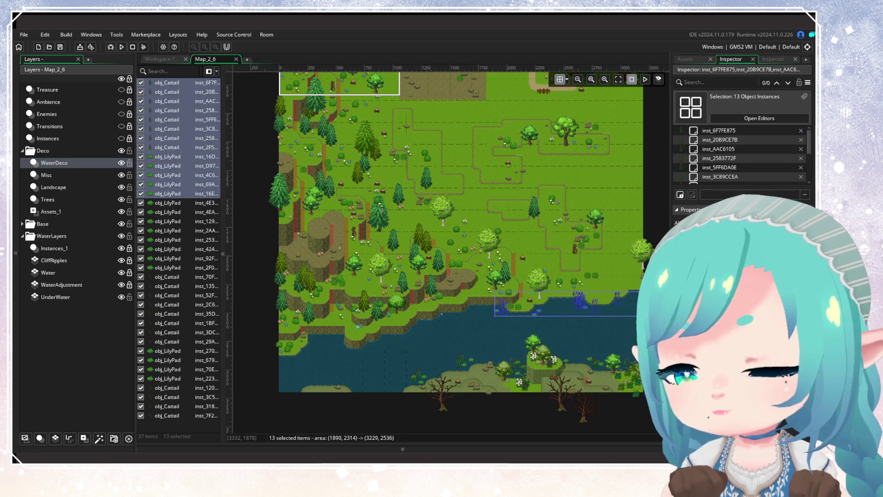
{"action": "key", "text": "Delete"}
{"action": "left_click_drag", "start_coordinate": [548, 305], "coordinate": [532, 323]}
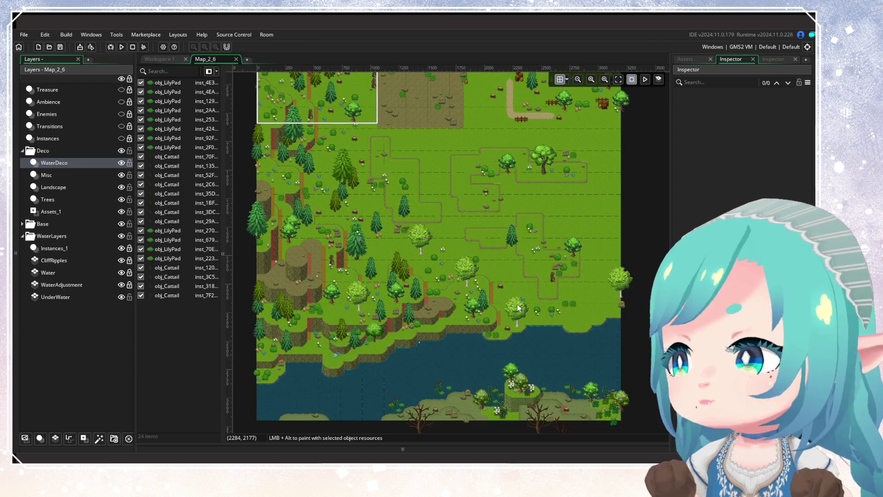
{"action": "left_click", "coordinate": [121, 164]}
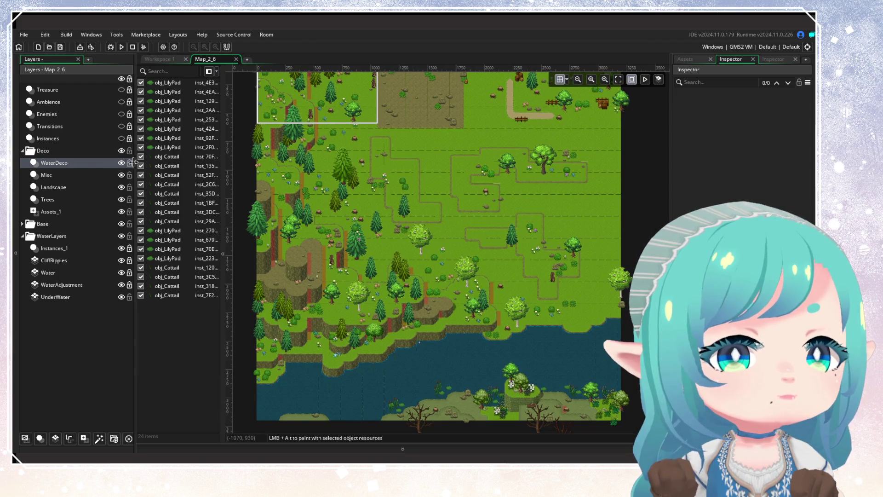
{"action": "left_click", "coordinate": [101, 176]}
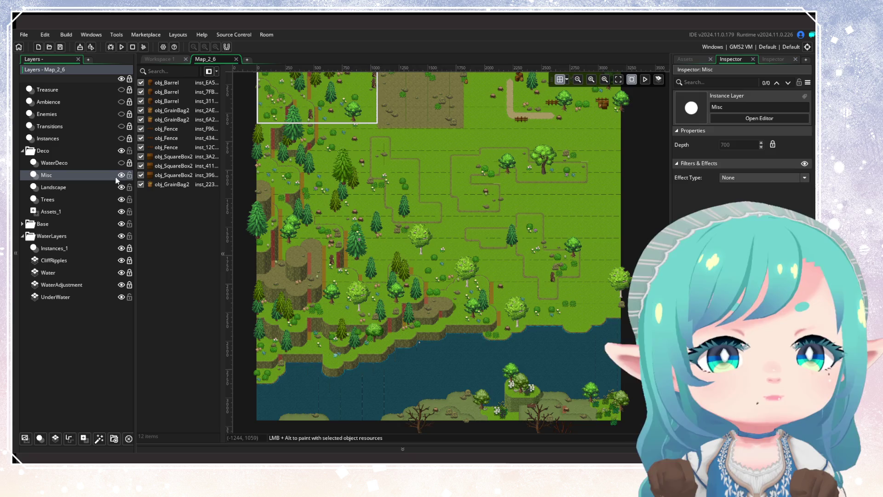
Hide the Misc layer and select the Landscape layer to inspect its bushes and flowers
{"action": "left_click_drag", "start_coordinate": [485, 207], "coordinate": [470, 261]}
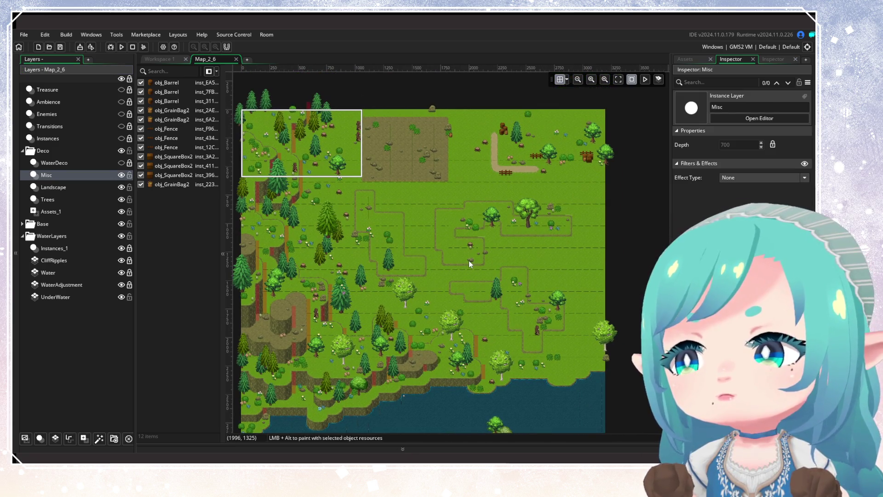
{"action": "left_click", "coordinate": [121, 176]}
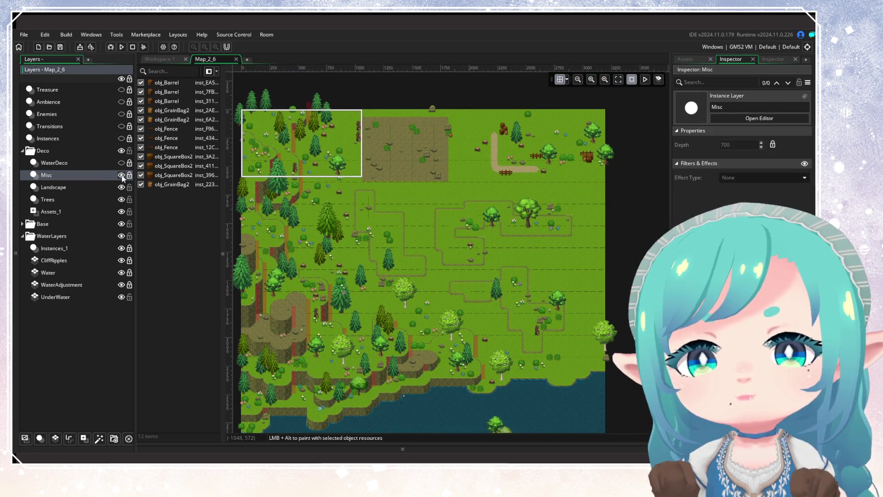
{"action": "left_click", "coordinate": [121, 175]}
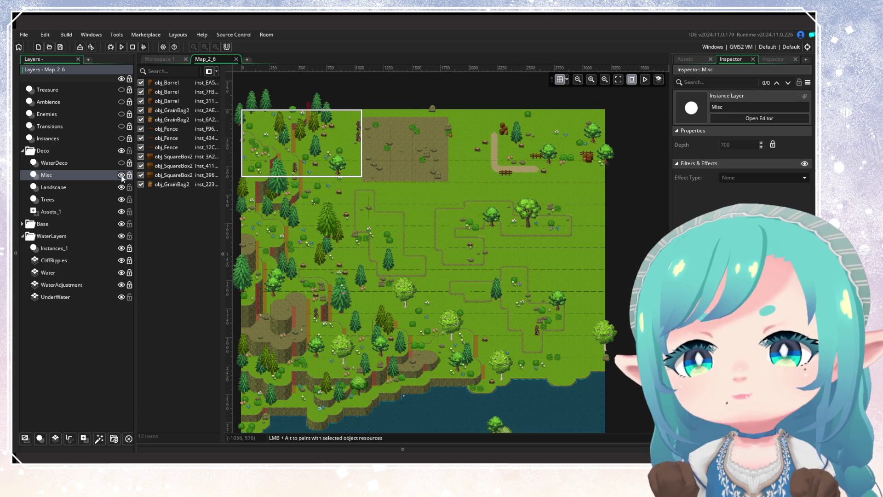
{"action": "left_click", "coordinate": [122, 176]}
{"action": "left_click", "coordinate": [121, 175]}
{"action": "left_click", "coordinate": [121, 176]}
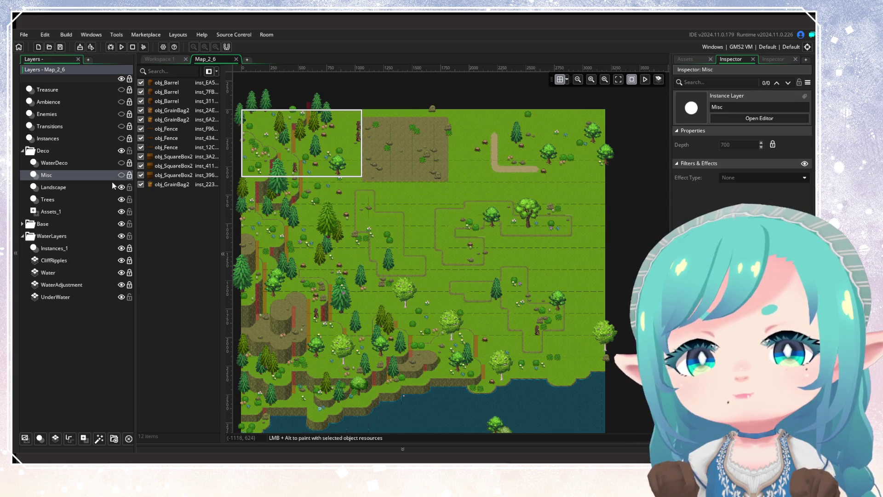
{"action": "left_click", "coordinate": [106, 187]}
{"action": "left_click", "coordinate": [121, 188]}
{"action": "left_click", "coordinate": [121, 187]}
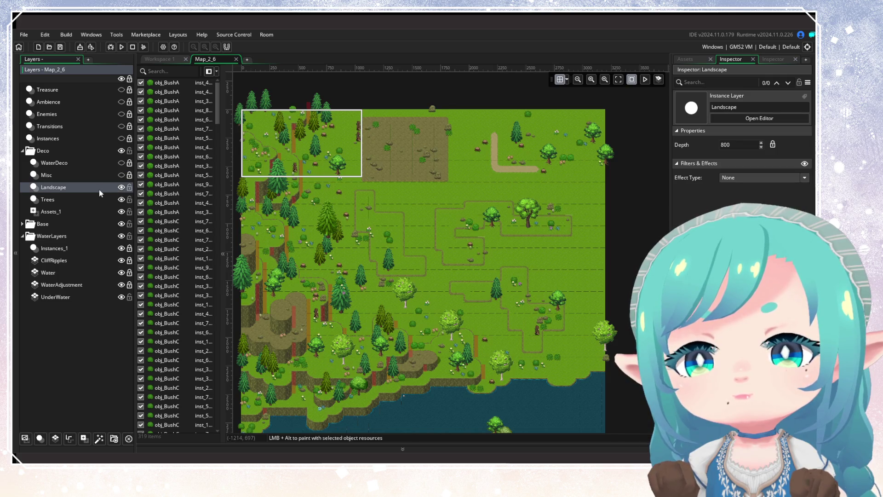
{"action": "scroll", "coordinate": [274, 244], "scroll_direction": "down", "scroll_amount": 2}
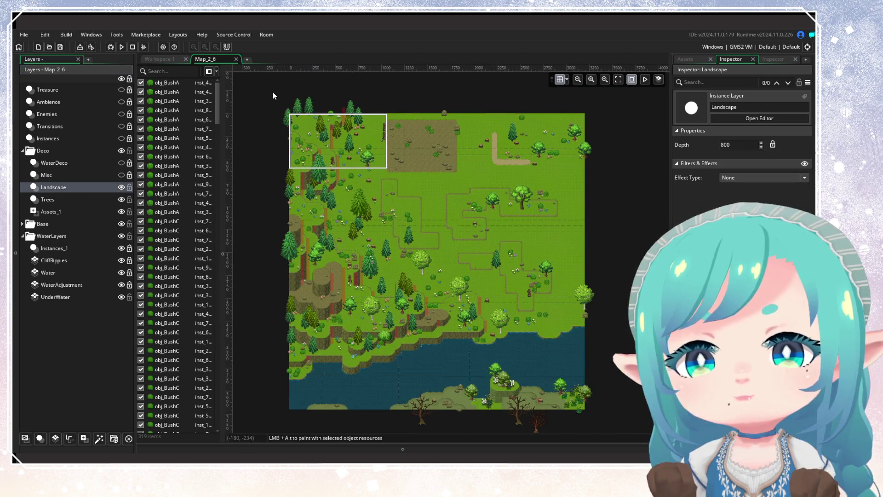
Delete 13 Landscape plants on the lower-left shoreline, then hide the Landscape layer
{"action": "mouse_move", "coordinate": [273, 92]}
{"action": "left_mouse_down"}
{"action": "mouse_move", "coordinate": [468, 238]}
{"action": "mouse_move", "coordinate": [608, 327]}
{"action": "left_mouse_up"}
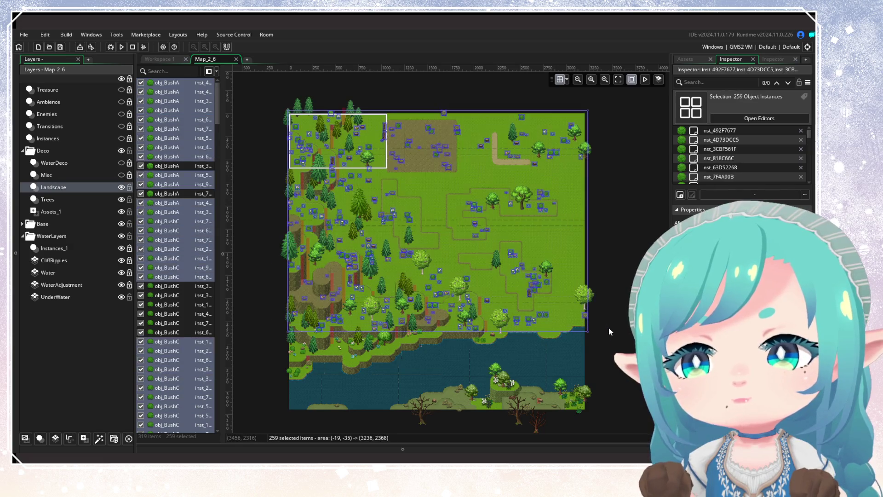
{"action": "left_click", "coordinate": [609, 328]}
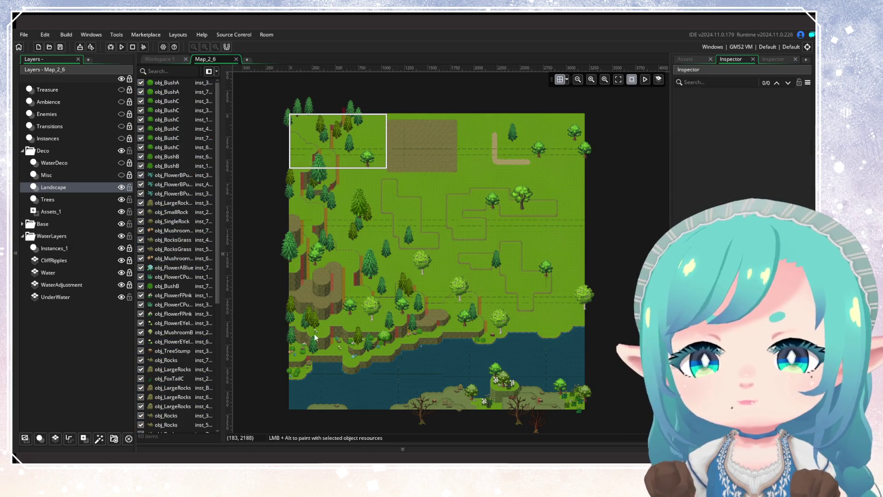
{"action": "left_click_drag", "start_coordinate": [280, 277], "coordinate": [501, 349]}
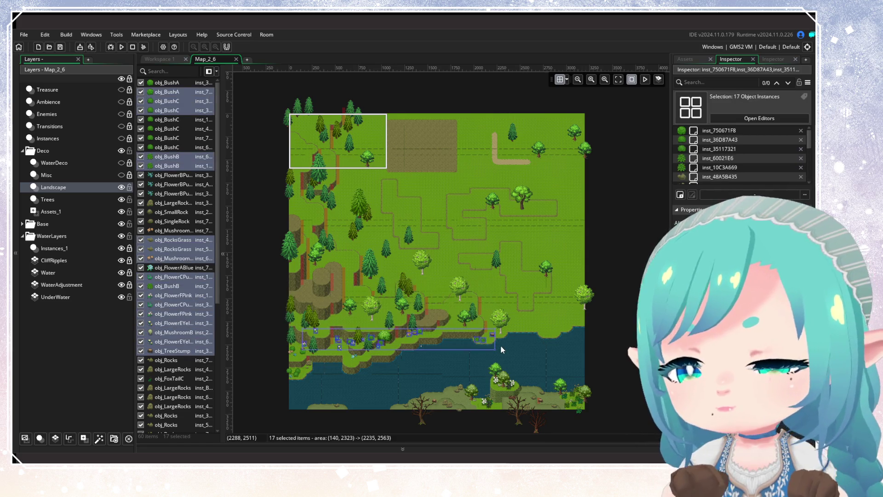
{"action": "left_click", "coordinate": [501, 346]}
{"action": "left_click_drag", "start_coordinate": [400, 382], "coordinate": [270, 322]}
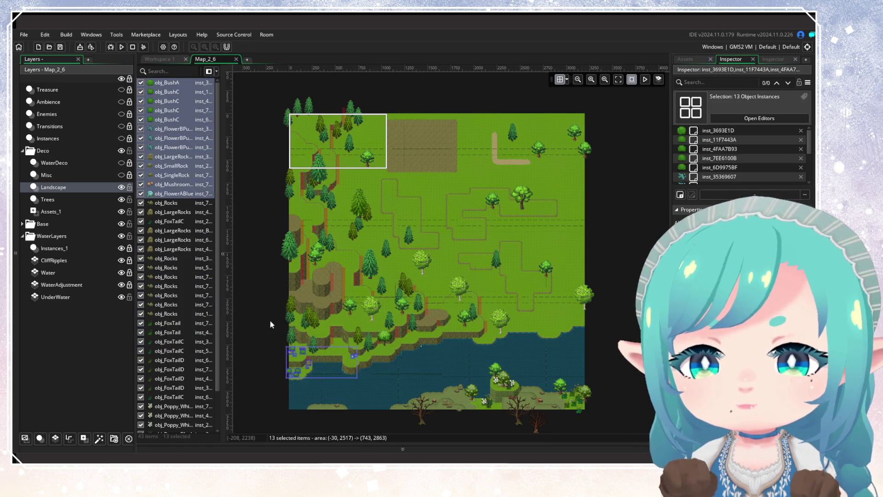
{"action": "key", "text": "Delete"}
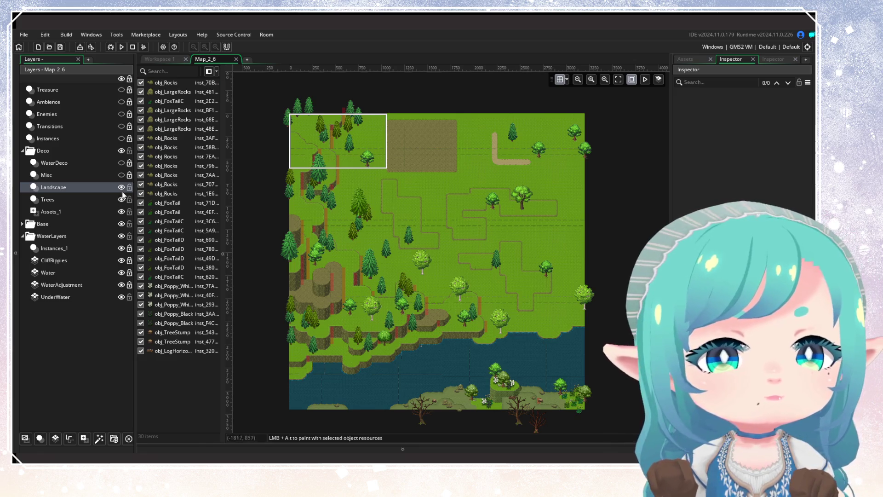
{"action": "left_click", "coordinate": [123, 187]}
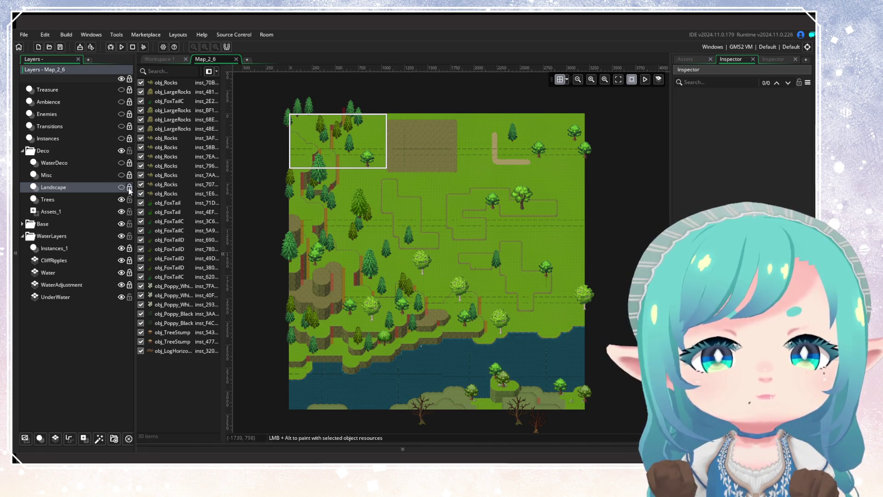
Delete all trees on the Trees layer, covering the upper map and the 12 along the shore
{"action": "left_click", "coordinate": [122, 199]}
{"action": "left_click", "coordinate": [122, 199]}
{"action": "left_click", "coordinate": [122, 200]}
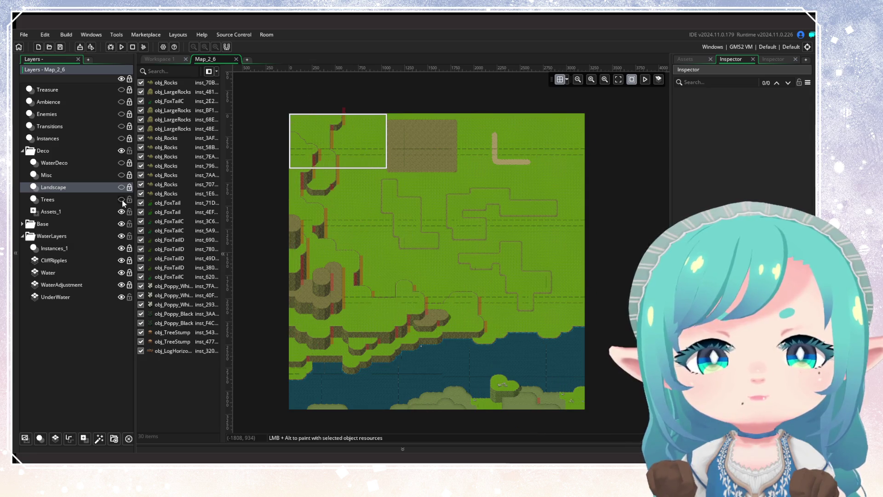
{"action": "left_click", "coordinate": [122, 200]}
{"action": "left_click", "coordinate": [92, 199]}
{"action": "mouse_move", "coordinate": [275, 94]}
{"action": "left_mouse_down"}
{"action": "mouse_move", "coordinate": [606, 260]}
{"action": "mouse_move", "coordinate": [612, 305]}
{"action": "left_mouse_up"}
{"action": "key", "text": "Delete"}
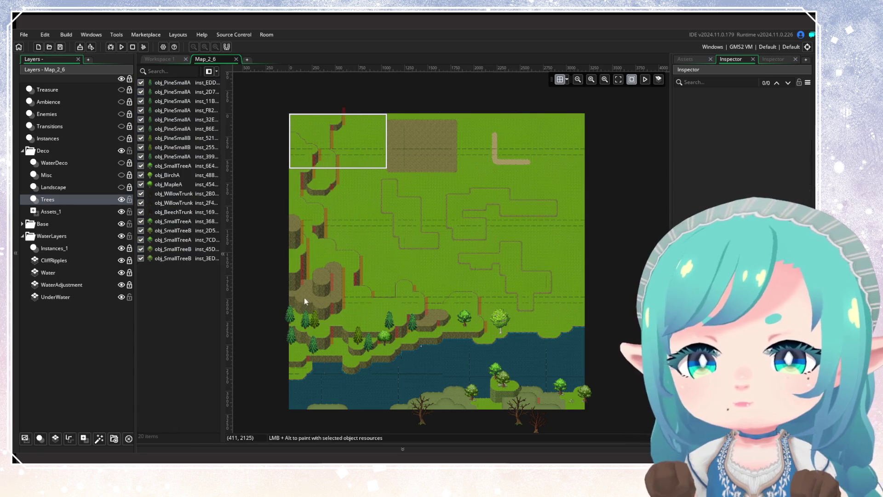
{"action": "mouse_move", "coordinate": [297, 282]}
{"action": "left_mouse_down"}
{"action": "mouse_move", "coordinate": [381, 323]}
{"action": "mouse_move", "coordinate": [511, 345]}
{"action": "left_mouse_up"}
{"action": "key", "text": "Delete"}
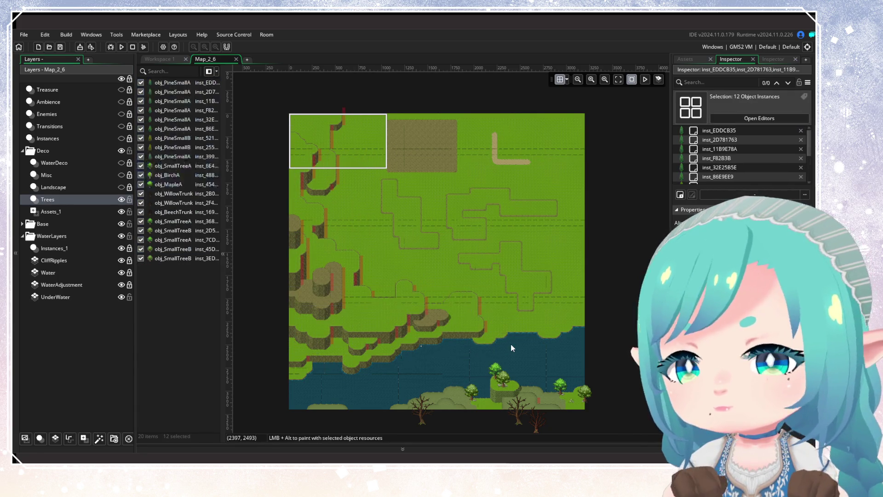
Show the Landscape and Misc layers again and delete the grain bag near the path
{"action": "scroll", "coordinate": [432, 325], "scroll_direction": "up", "scroll_amount": 2}
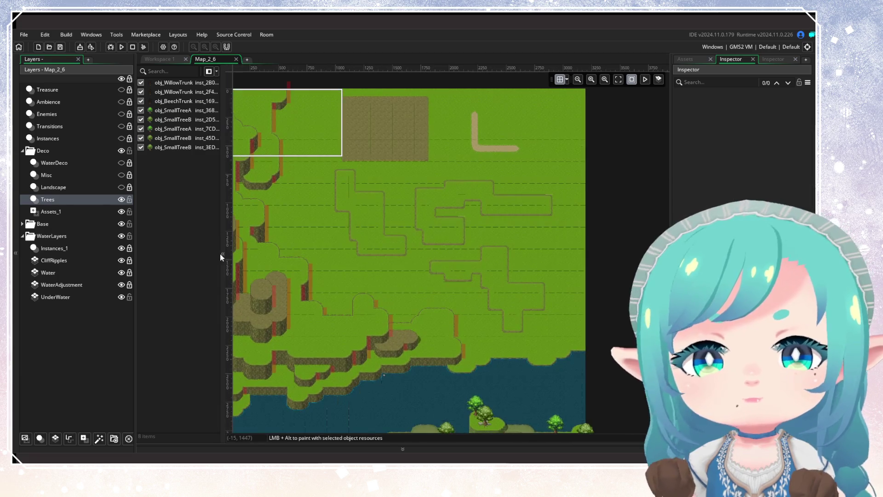
{"action": "left_click", "coordinate": [121, 188]}
{"action": "left_click", "coordinate": [121, 175]}
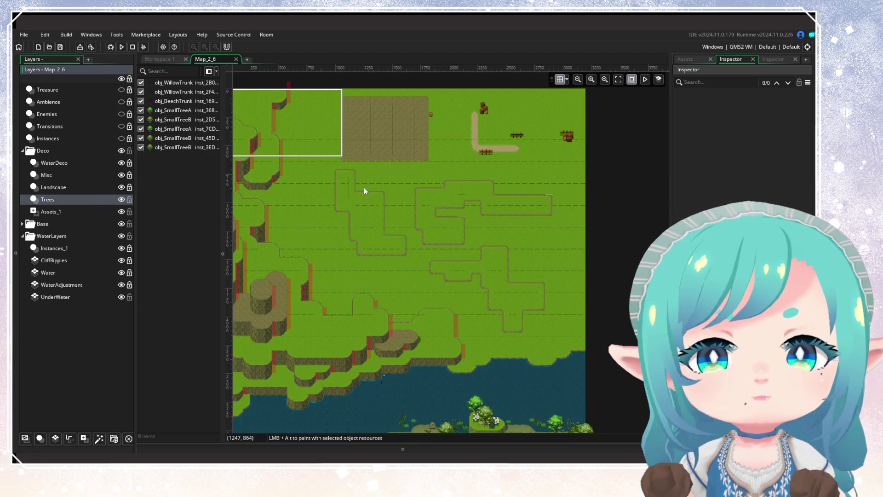
{"action": "scroll", "coordinate": [364, 189], "scroll_direction": "up", "scroll_amount": 3}
{"action": "left_click", "coordinate": [97, 179]}
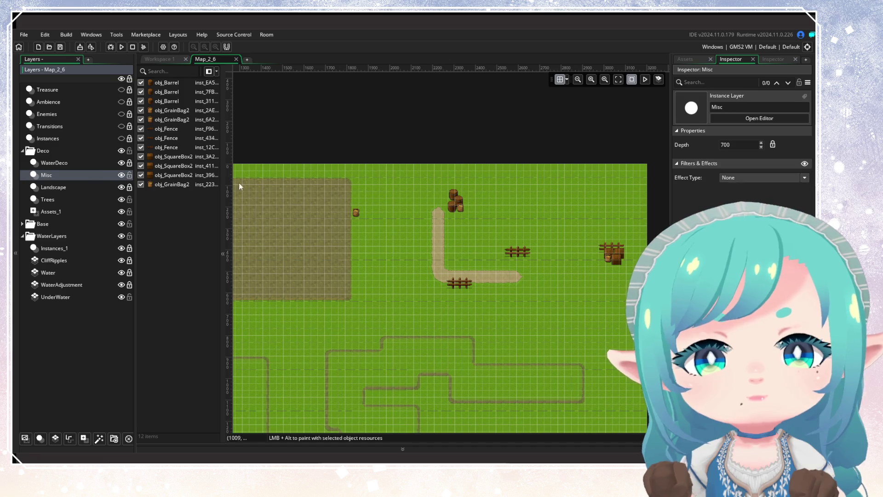
{"action": "left_click", "coordinate": [356, 213]}
{"action": "key", "text": "Delete"}
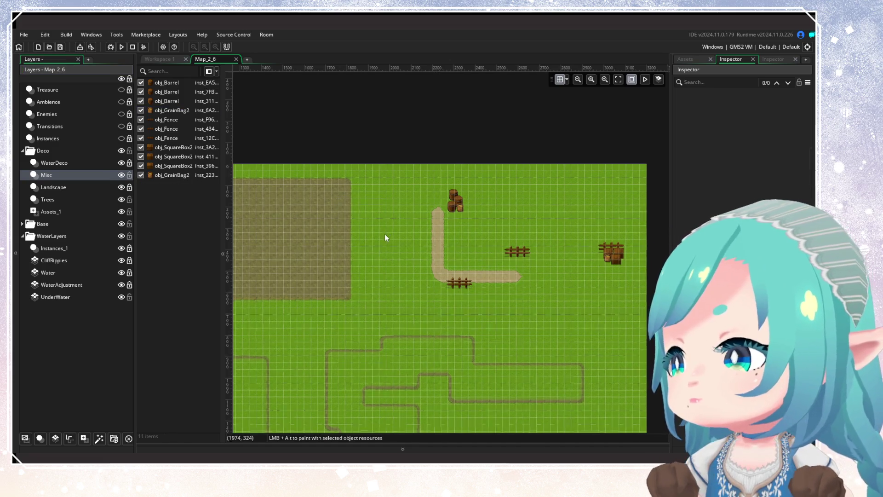
{"action": "scroll", "coordinate": [384, 234], "scroll_direction": "down", "scroll_amount": 5}
{"action": "scroll", "coordinate": [423, 167], "scroll_direction": "up", "scroll_amount": 2}
{"action": "mouse_move", "coordinate": [465, 254]}
{"action": "left_mouse_down"}
{"action": "mouse_move", "coordinate": [443, 158]}
{"action": "mouse_move", "coordinate": [453, 334]}
{"action": "left_mouse_up"}
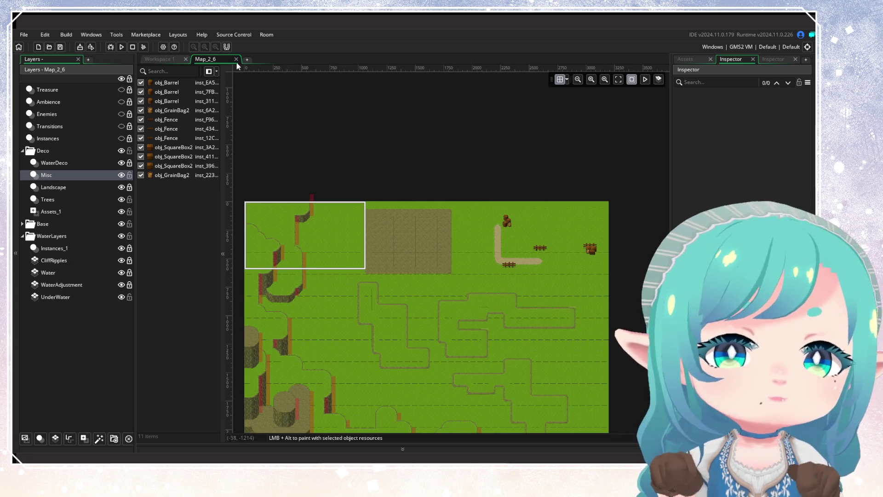
Bring up the Map_2_6 room settings (3200 by 3200), then close the Map_2_6 room tab
{"action": "left_click", "coordinate": [384, 233]}
{"action": "scroll", "coordinate": [394, 134], "scroll_direction": "down", "scroll_amount": 5}
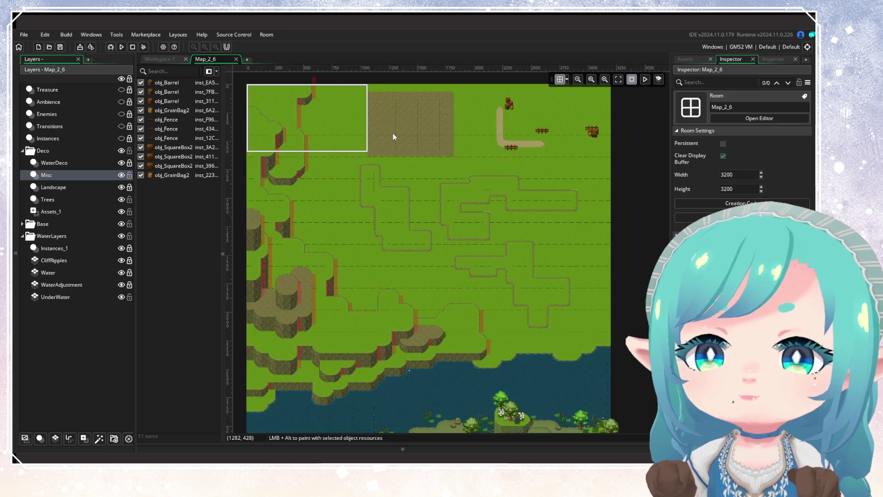
{"action": "scroll", "coordinate": [405, 132], "scroll_direction": "left", "scroll_amount": 1}
{"action": "scroll", "coordinate": [419, 133], "scroll_direction": "up", "scroll_amount": 3}
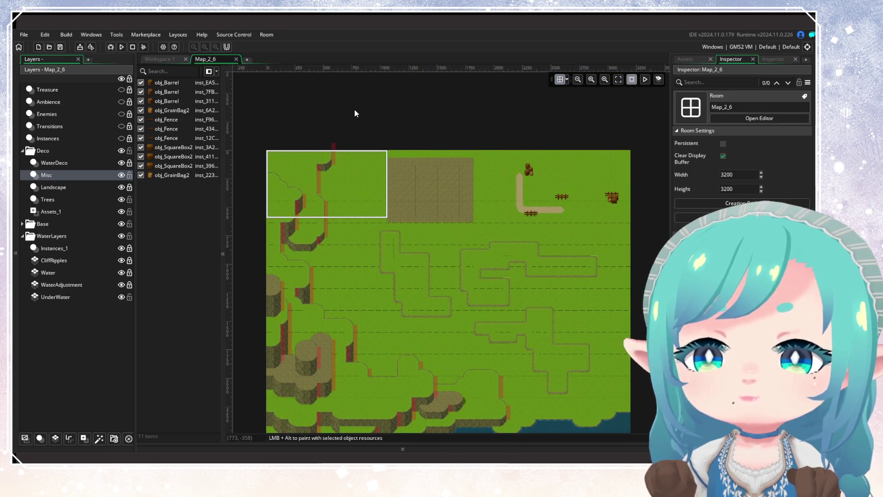
{"action": "left_click", "coordinate": [236, 59]}
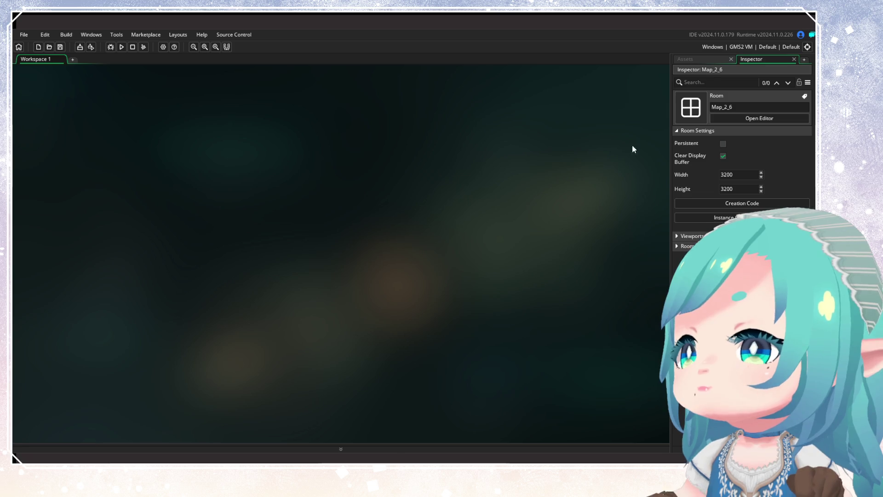
Open Map_3_2, hide Enemies, Instances_4, NPCs, Events, AreaNames and Transitions, and collapse NPCs and Events
{"action": "left_click", "coordinate": [709, 57]}
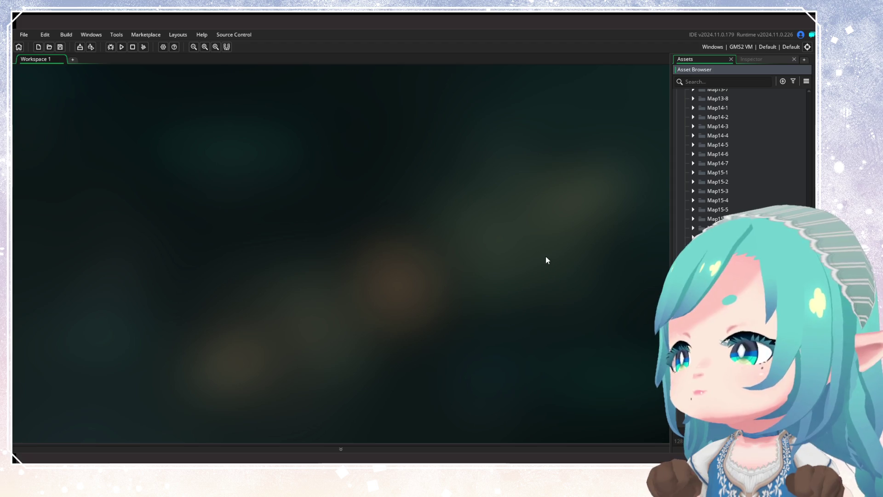
{"action": "scroll", "coordinate": [405, 180], "scroll_direction": "down", "scroll_amount": 2}
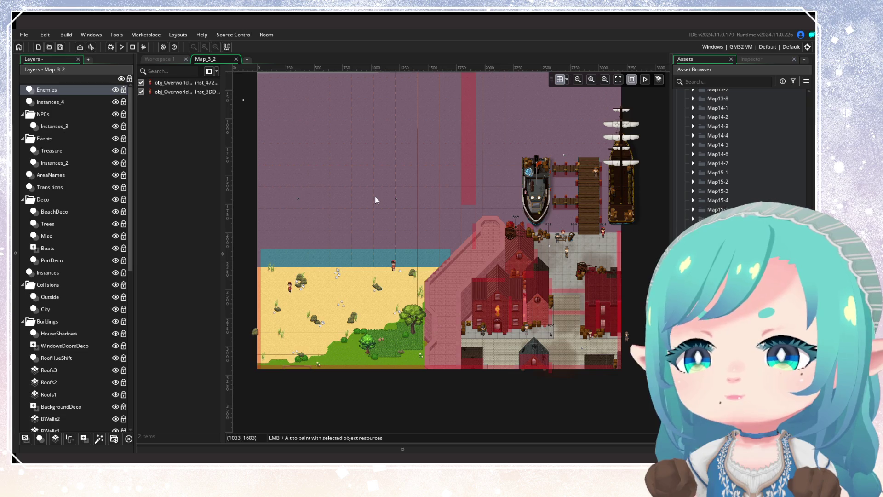
{"action": "left_click", "coordinate": [115, 89]}
{"action": "left_click", "coordinate": [116, 102]}
{"action": "left_click", "coordinate": [116, 114]}
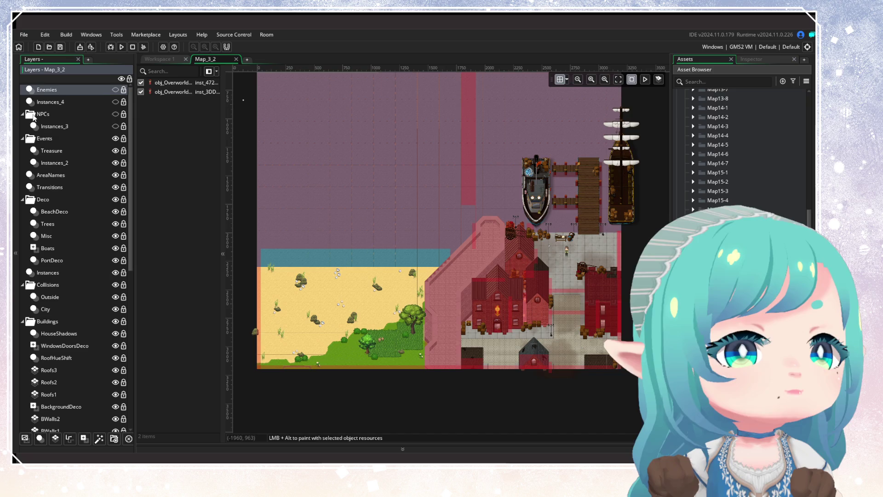
{"action": "left_click", "coordinate": [22, 114]}
{"action": "left_click", "coordinate": [115, 126]}
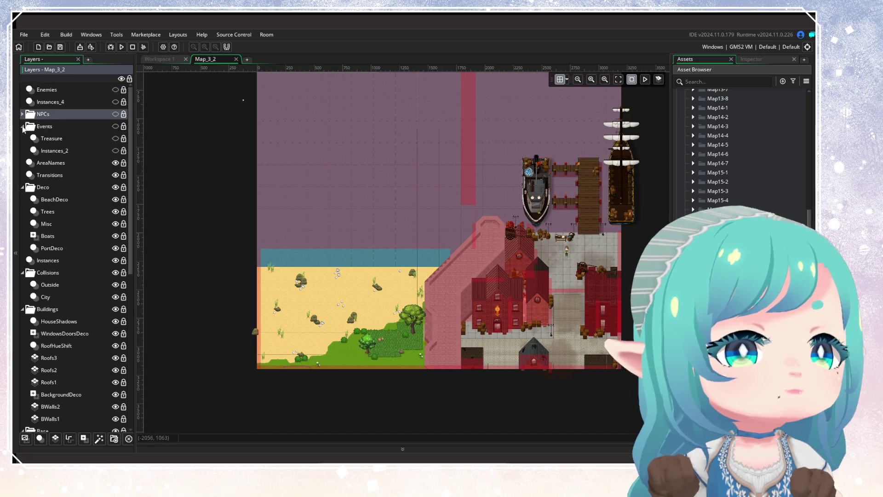
{"action": "left_click", "coordinate": [22, 126]}
{"action": "left_click", "coordinate": [116, 138]}
{"action": "left_click", "coordinate": [116, 151]}
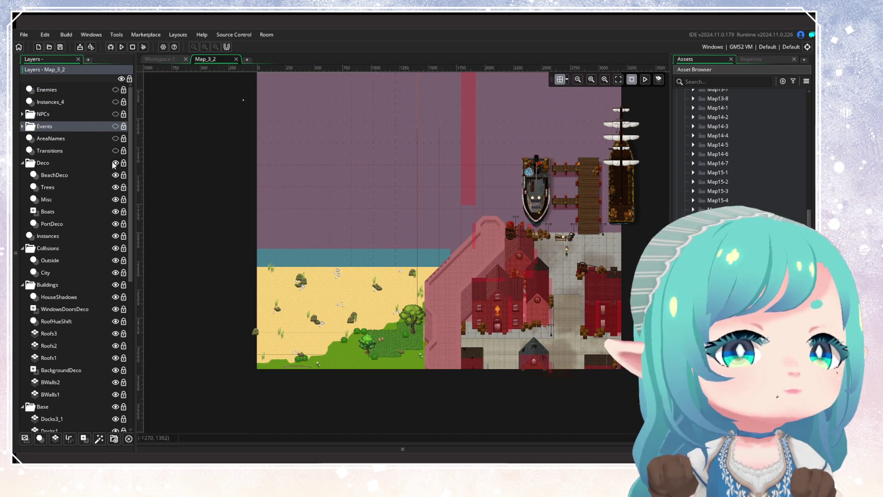
{"action": "left_click", "coordinate": [95, 166]}
Delete all 55 decorations from the BeachDeco layer
{"action": "left_click", "coordinate": [93, 176]}
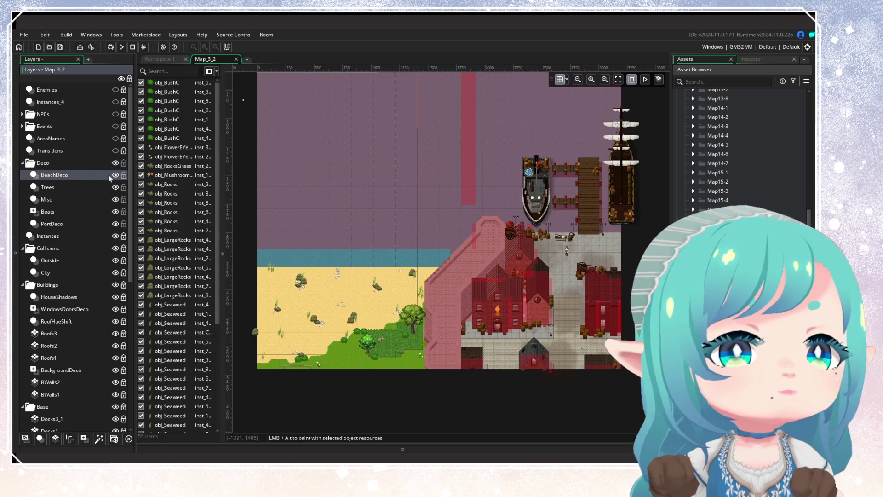
{"action": "mouse_move", "coordinate": [241, 204]}
{"action": "left_mouse_down"}
{"action": "mouse_move", "coordinate": [271, 192]}
{"action": "mouse_move", "coordinate": [469, 366]}
{"action": "left_mouse_up"}
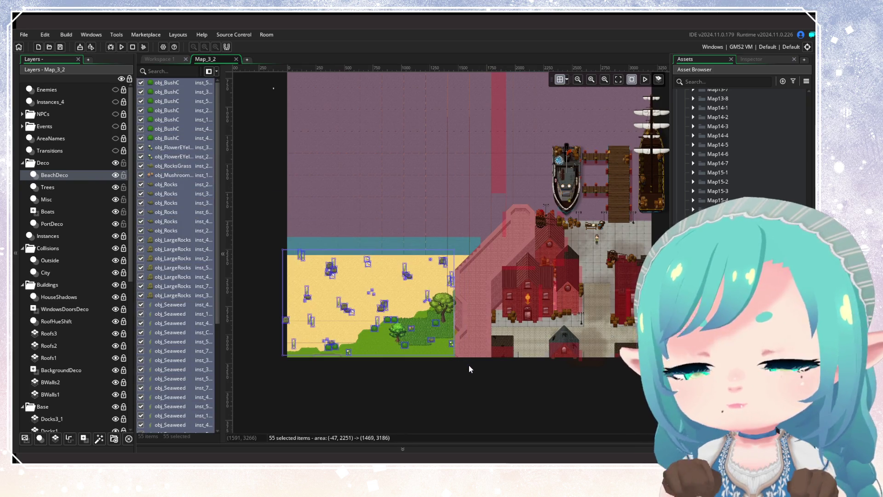
{"action": "key", "text": "Delete"}
Delete the two trees on the Trees layer
{"action": "left_click", "coordinate": [79, 192]}
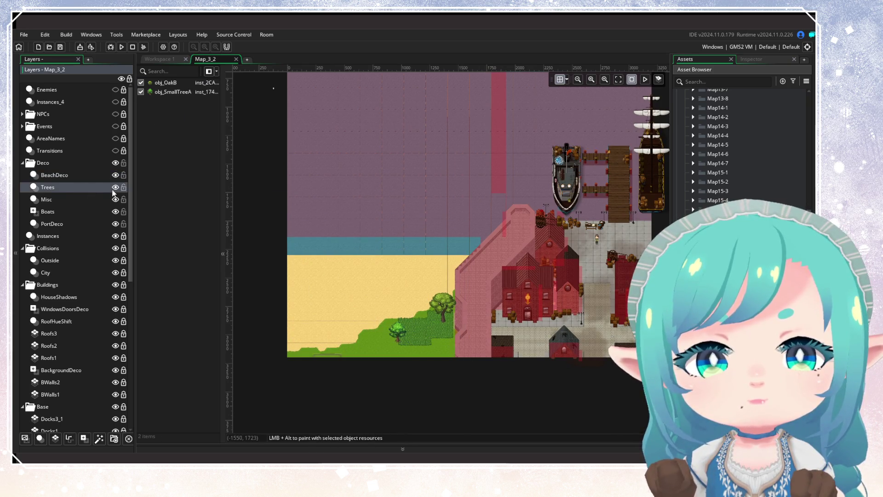
{"action": "left_click_drag", "start_coordinate": [350, 238], "coordinate": [461, 355]}
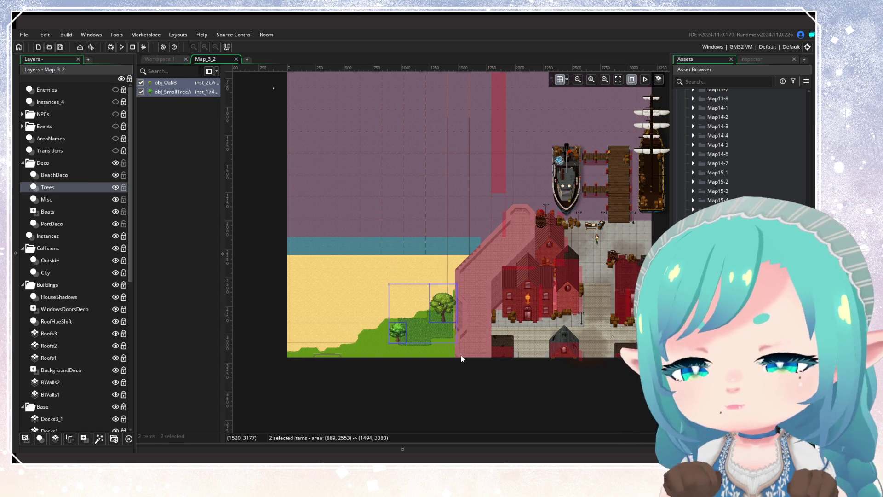
{"action": "key", "text": "Delete"}
{"action": "scroll", "coordinate": [529, 233], "scroll_direction": "up", "scroll_amount": 3}
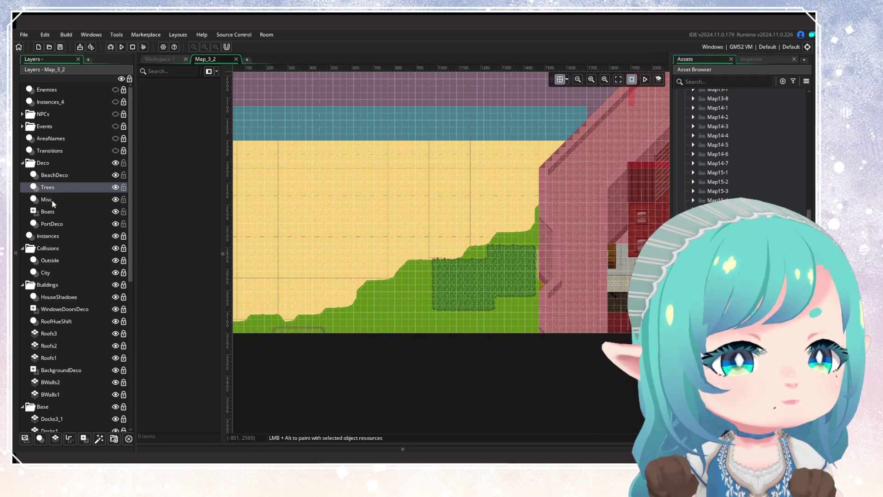
Select the TallGrass tile layer, toggle the Base group lock, and delete TallGrass
{"action": "scroll", "coordinate": [69, 272], "scroll_direction": "down", "scroll_amount": 6}
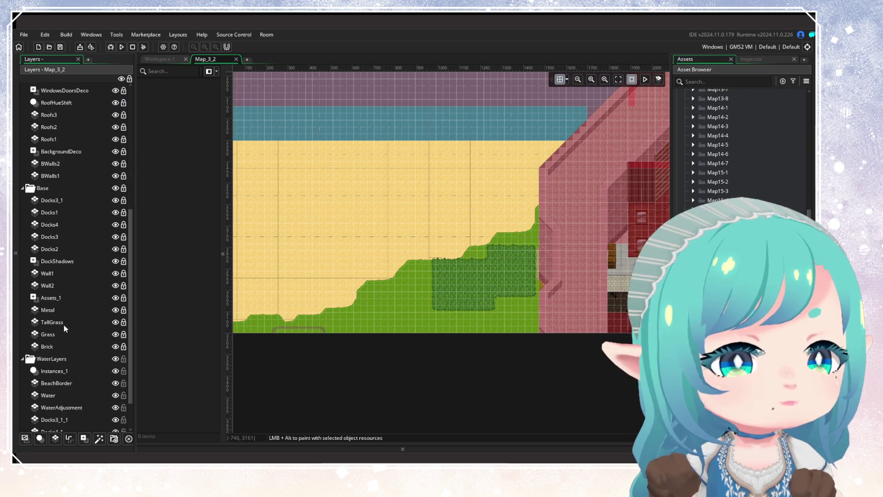
{"action": "scroll", "coordinate": [85, 364], "scroll_direction": "down", "scroll_amount": 1}
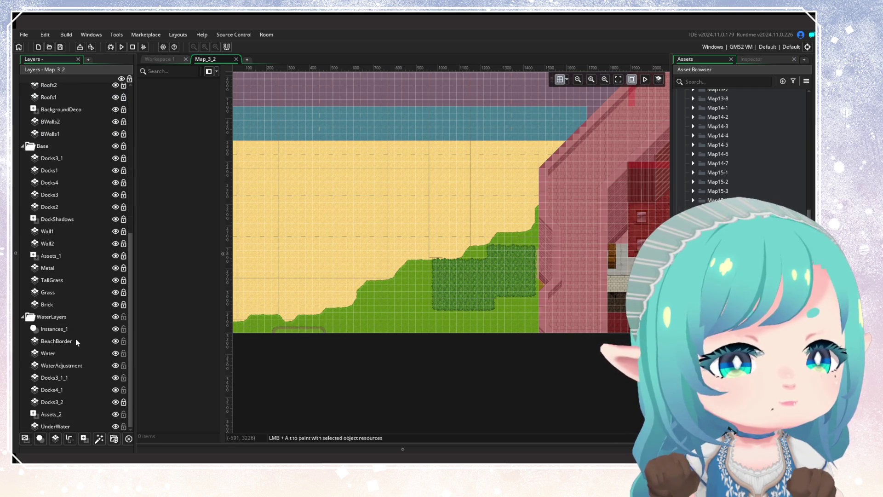
{"action": "scroll", "coordinate": [68, 261], "scroll_direction": "up", "scroll_amount": 3}
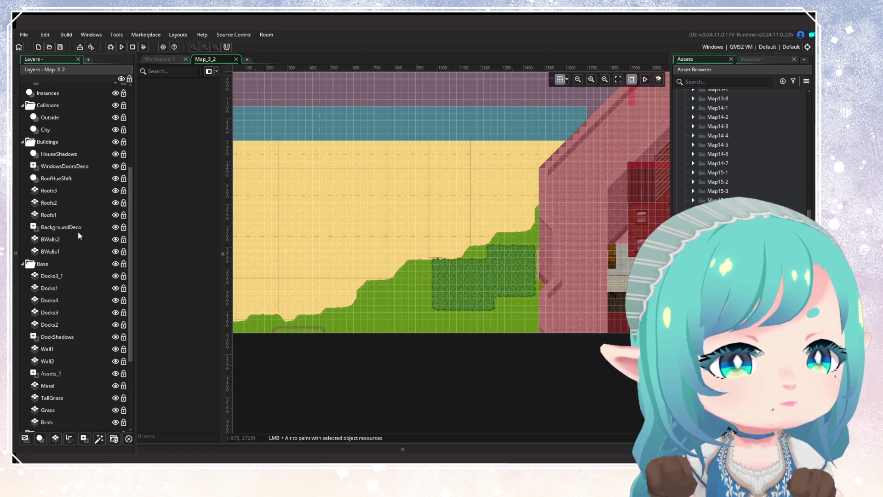
{"action": "left_click", "coordinate": [69, 394]}
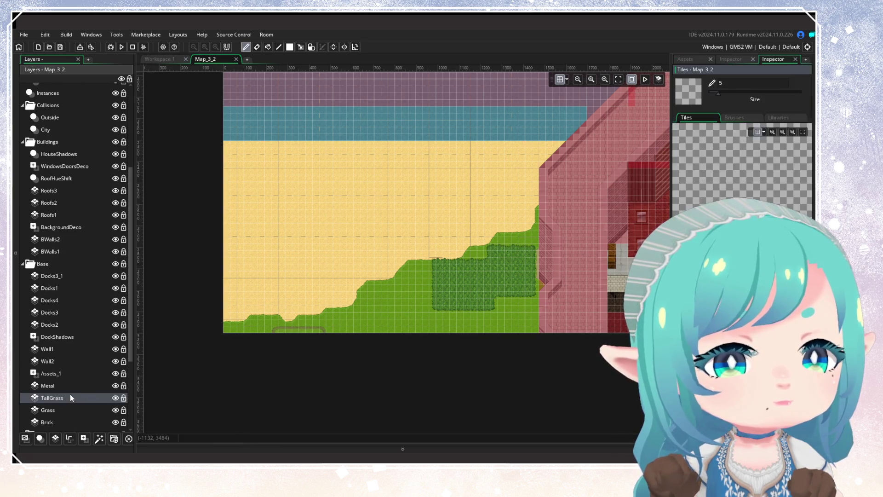
{"action": "left_click", "coordinate": [123, 264]}
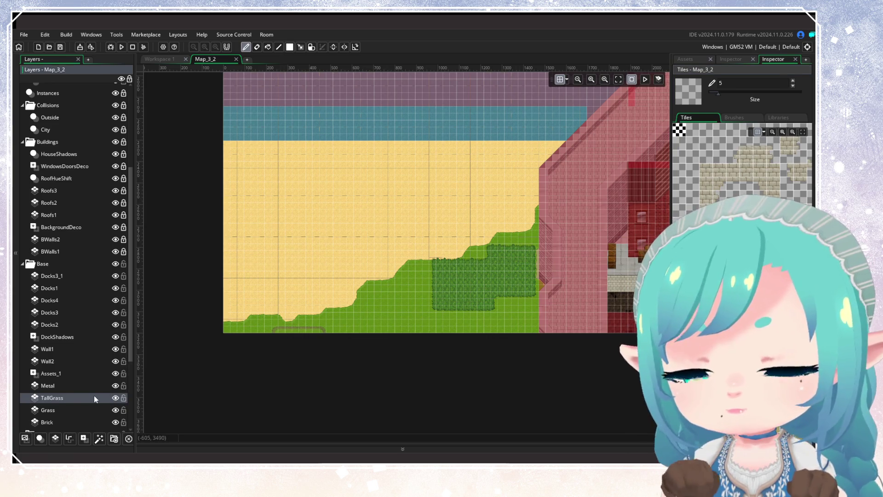
{"action": "key", "text": "Delete"}
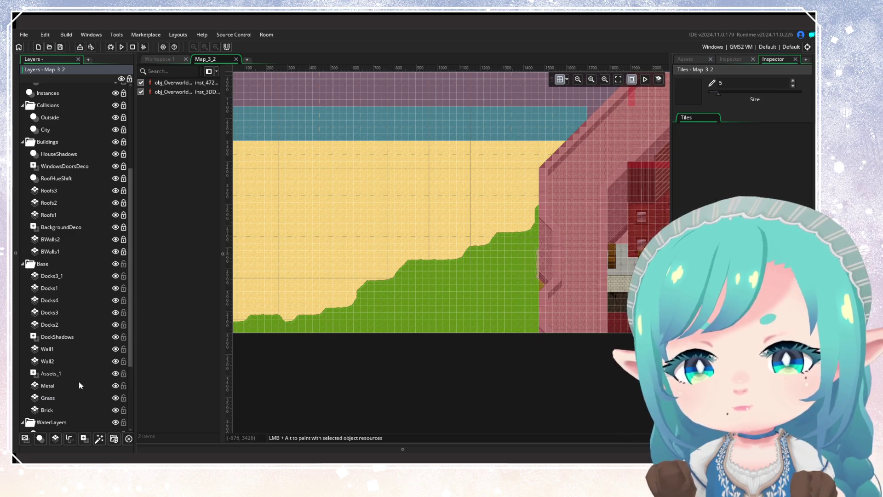
Add a new tile layer above Assets_1 in Map_3_2 and rename it TallGrass
{"action": "left_click", "coordinate": [79, 385]}
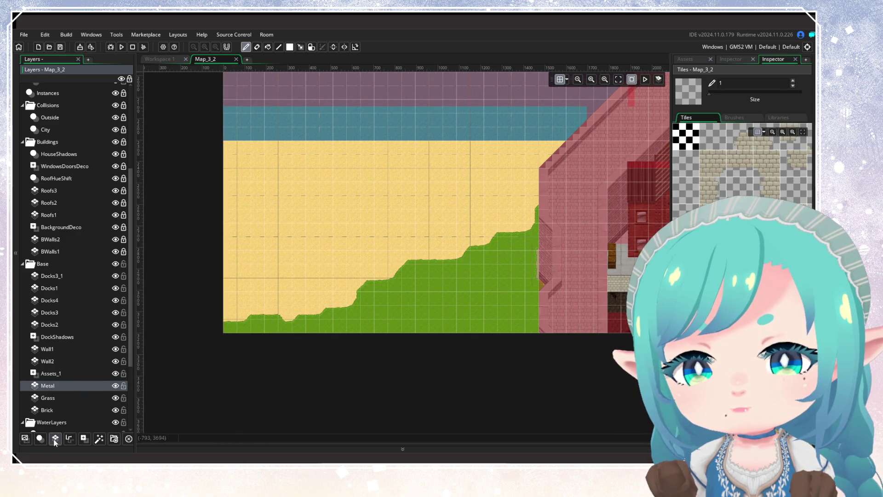
{"action": "left_click", "coordinate": [54, 375]}
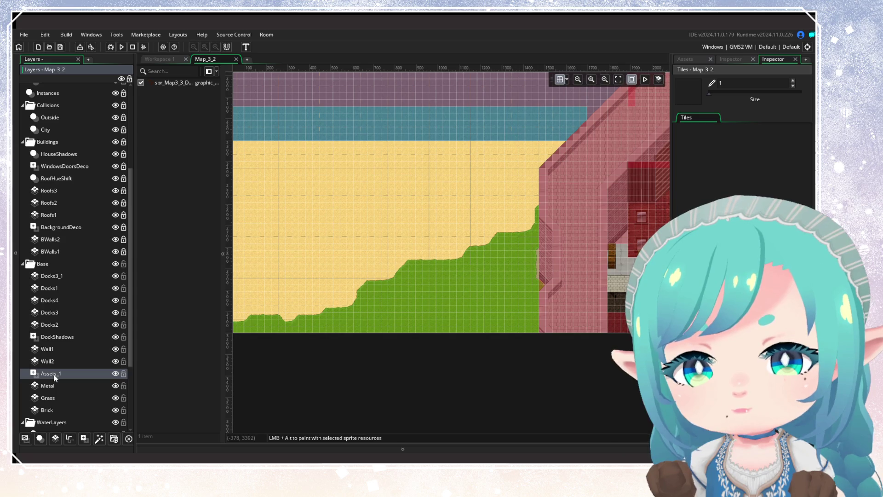
{"action": "left_click", "coordinate": [55, 387]}
{"action": "left_click", "coordinate": [55, 374]}
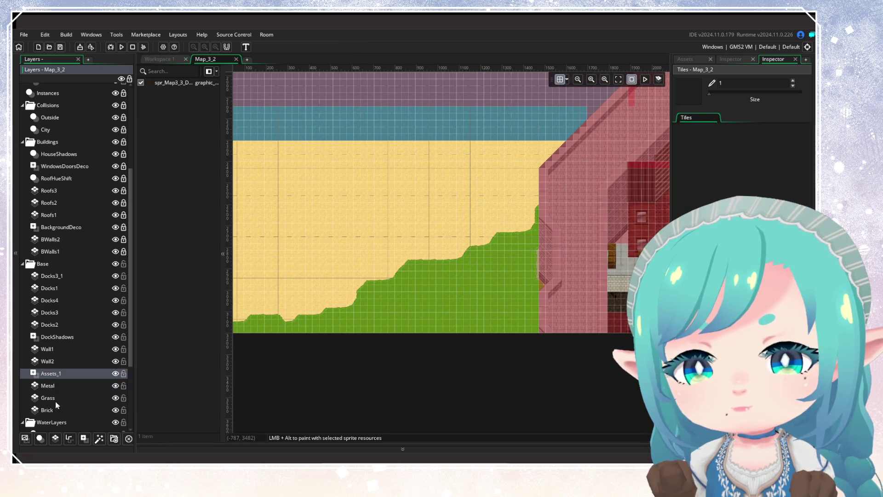
{"action": "left_click", "coordinate": [56, 439]}
{"action": "right_click", "coordinate": [69, 373]}
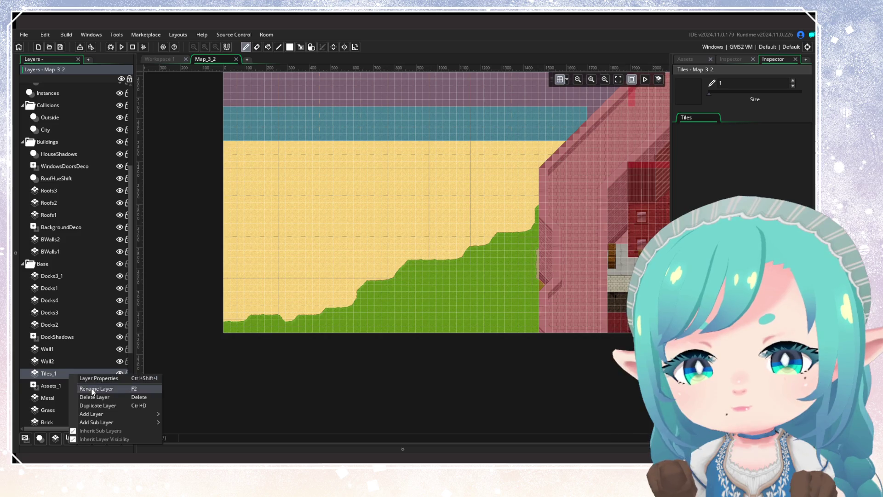
{"action": "left_click", "coordinate": [92, 388]}
{"action": "type", "text": "Tall"}
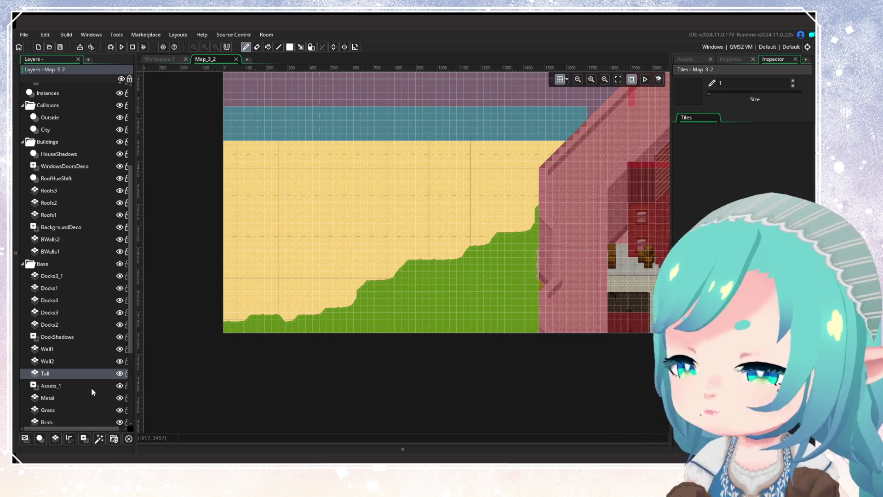
{"action": "type", "text": "Grass"}
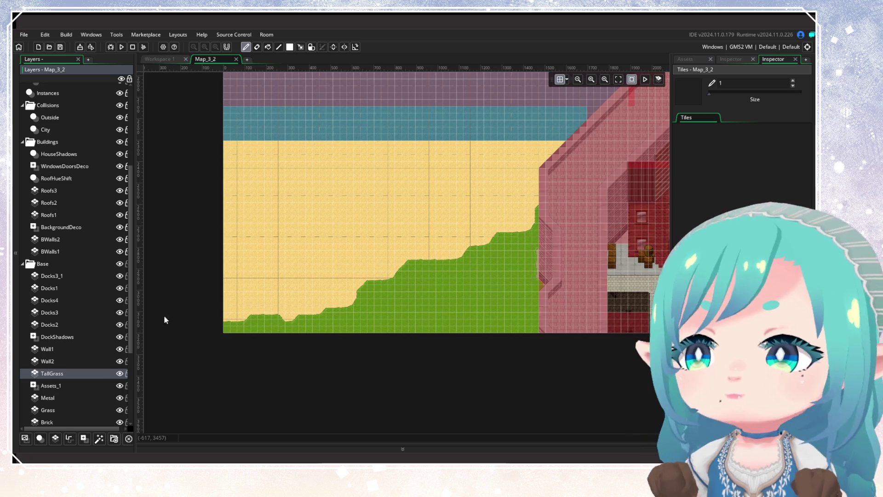
Assign the tile_Background tile set to the TallGrass layer
{"action": "left_click", "coordinate": [733, 61]}
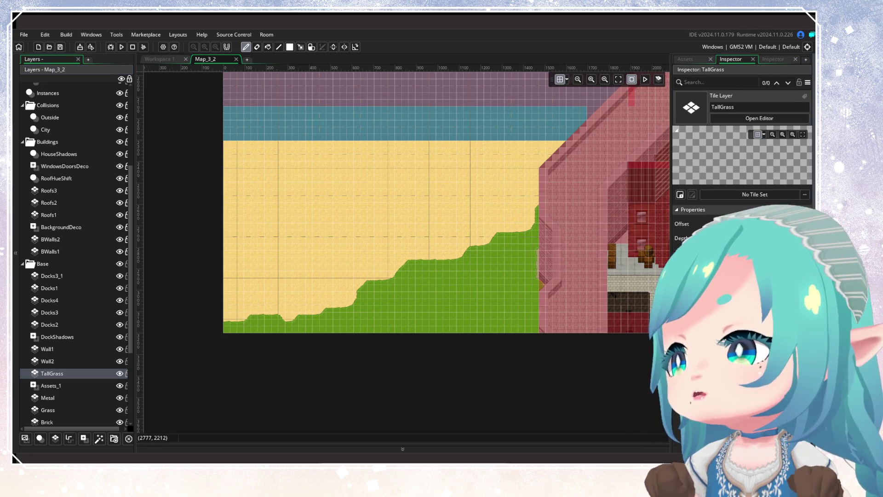
{"action": "left_click", "coordinate": [805, 194]}
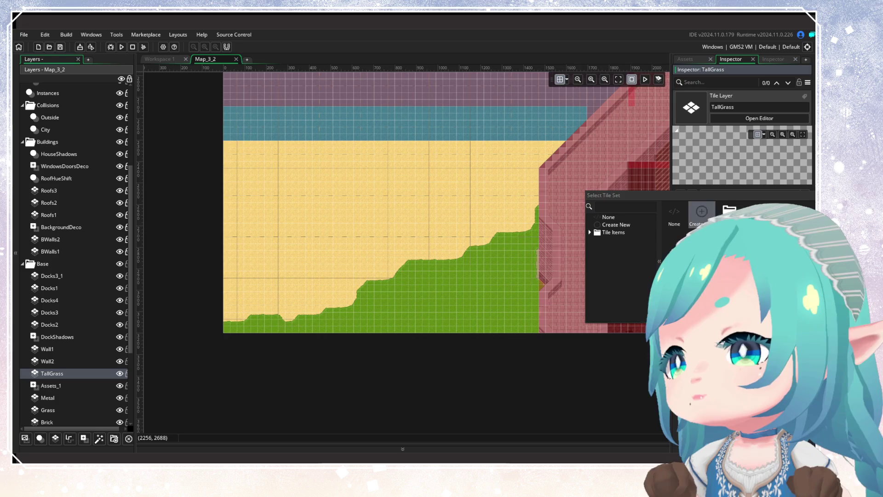
{"action": "left_click", "coordinate": [593, 240]}
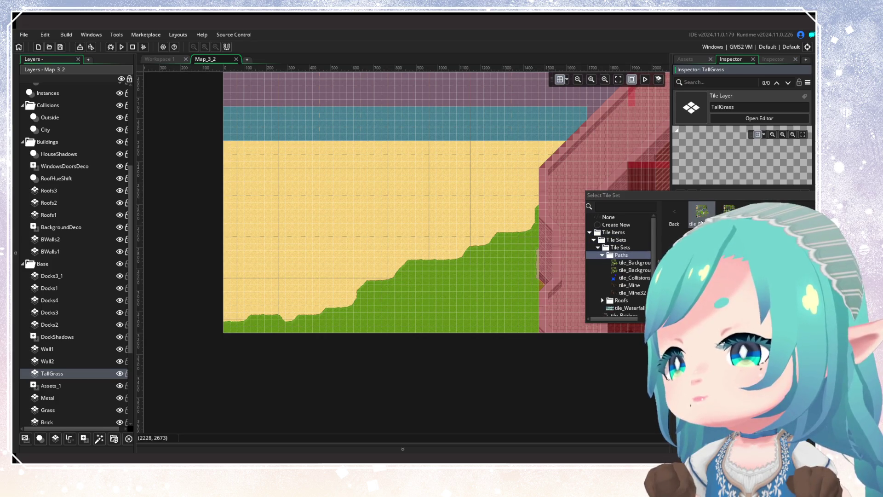
{"action": "double_click", "coordinate": [619, 255]}
Look over the Map_3_2 room and save the project
{"action": "scroll", "coordinate": [502, 263], "scroll_direction": "down", "scroll_amount": 5}
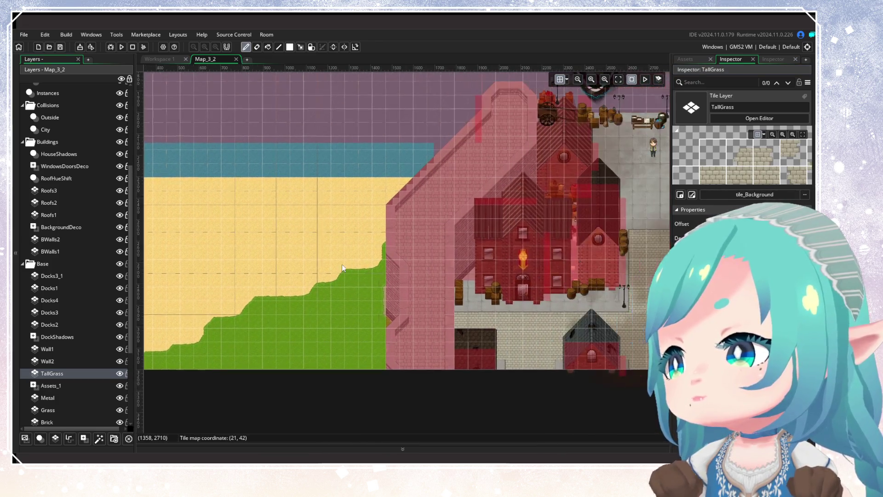
{"action": "scroll", "coordinate": [393, 246], "scroll_direction": "up", "scroll_amount": 2}
{"action": "left_click_drag", "start_coordinate": [393, 247], "coordinate": [424, 257]}
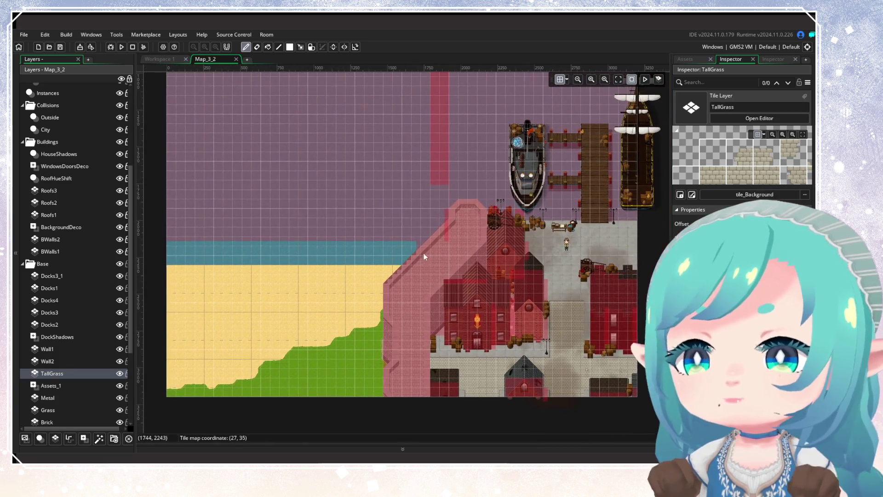
{"action": "key", "text": "ctrl+s"}
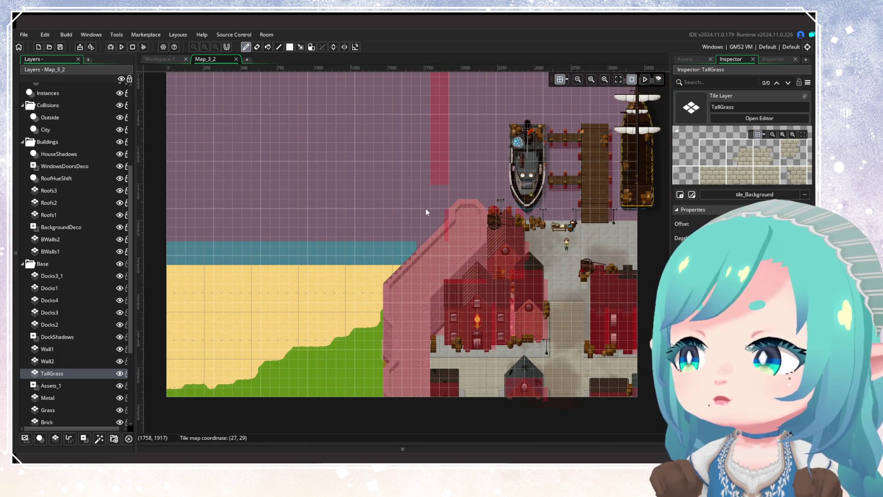
Close the Map_3_2 room editor
{"action": "mouse_move", "coordinate": [426, 208]}
{"action": "left_mouse_down"}
{"action": "mouse_move", "coordinate": [487, 197]}
{"action": "mouse_move", "coordinate": [449, 224]}
{"action": "mouse_move", "coordinate": [341, 213]}
{"action": "mouse_move", "coordinate": [407, 206]}
{"action": "mouse_move", "coordinate": [360, 236]}
{"action": "left_mouse_up"}
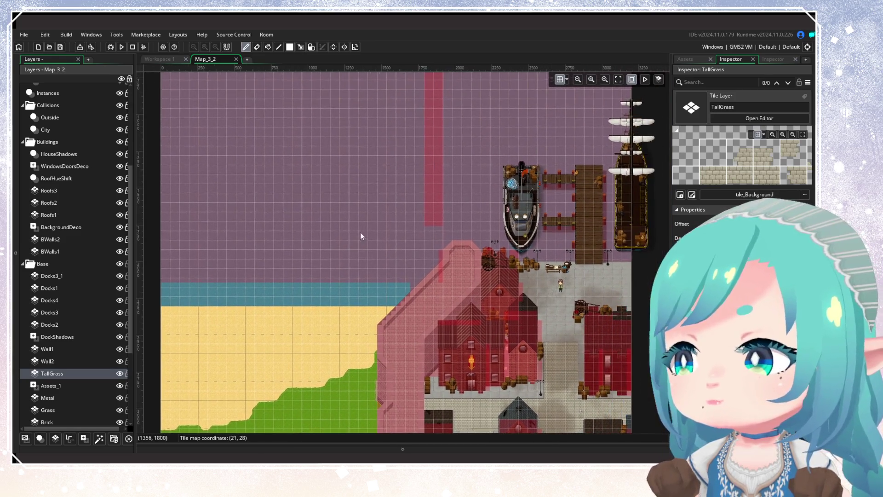
{"action": "left_click", "coordinate": [232, 60]}
{"action": "left_click", "coordinate": [236, 60]}
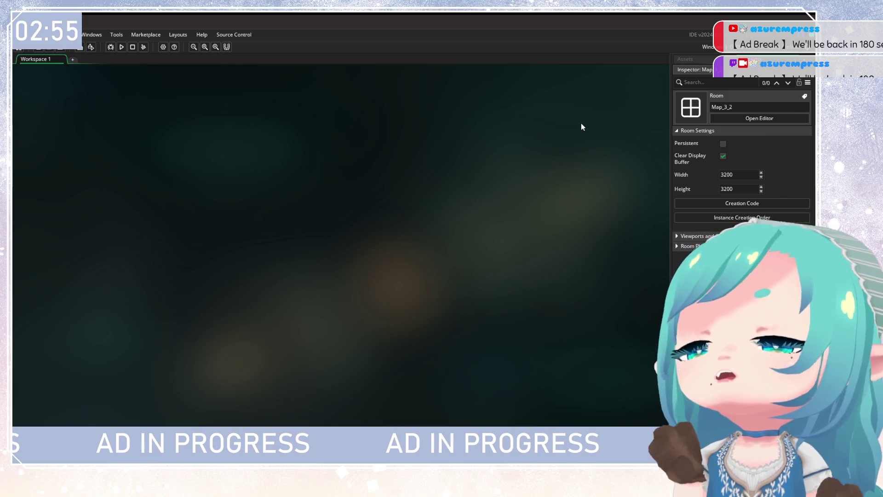
Show the Asset Browser and close the Map_3_4 room
{"action": "left_click", "coordinate": [694, 59]}
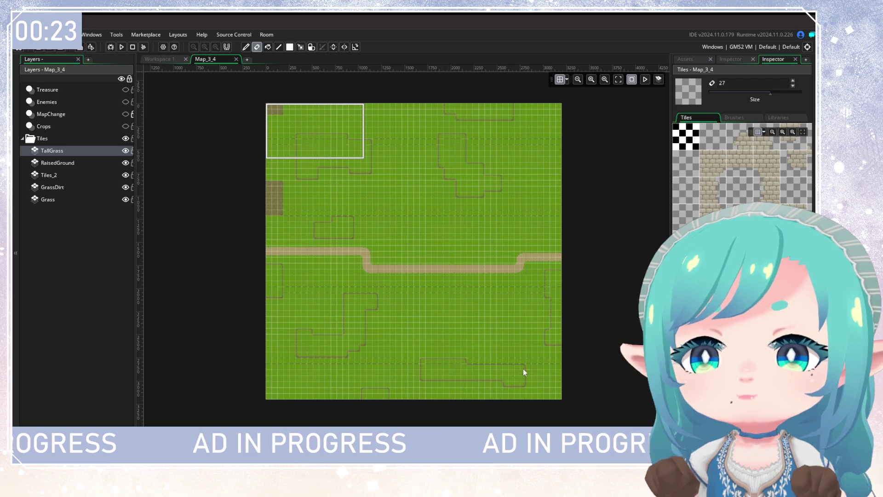
{"action": "mouse_move", "coordinate": [443, 225]}
{"action": "left_mouse_down"}
{"action": "mouse_move", "coordinate": [416, 250]}
{"action": "mouse_move", "coordinate": [427, 214]}
{"action": "left_mouse_up"}
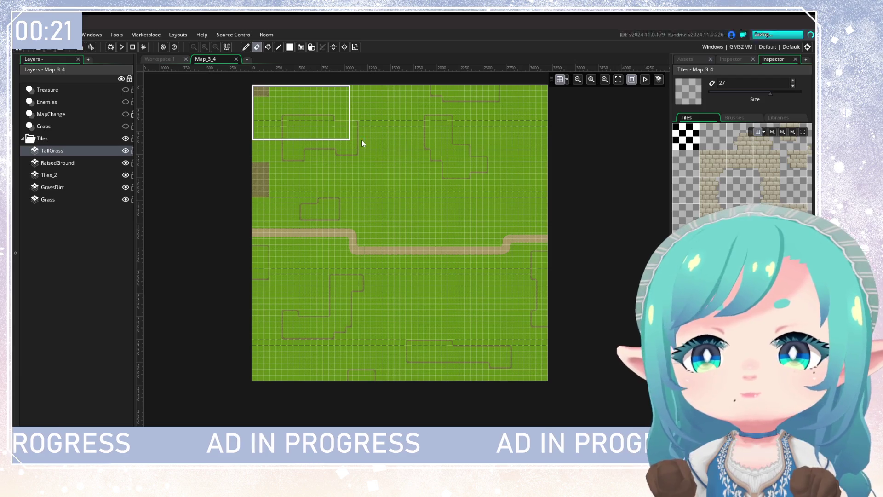
{"action": "left_click", "coordinate": [239, 60]}
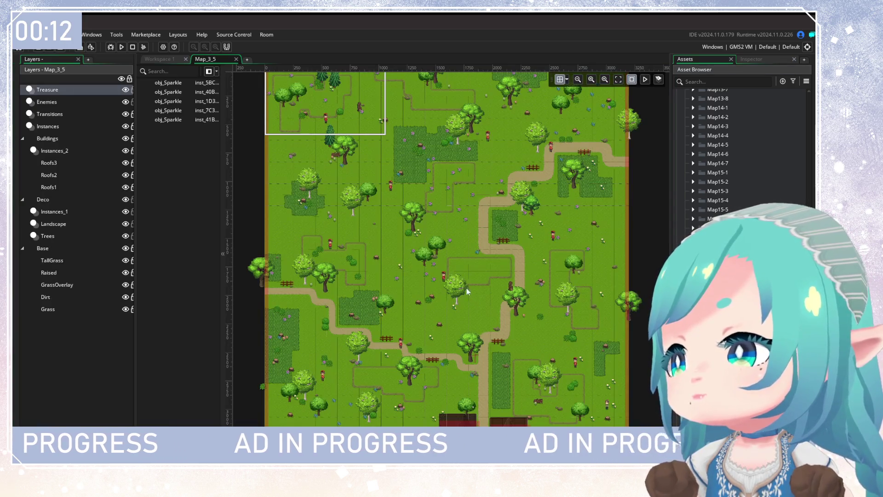
Hide the Treasure, Enemies, Transitions and Instances layers in Map_3_5
{"action": "left_click", "coordinate": [125, 90]}
{"action": "left_click", "coordinate": [125, 101]}
{"action": "left_click", "coordinate": [126, 114]}
{"action": "left_click", "coordinate": [126, 127]}
{"action": "left_click", "coordinate": [22, 139]}
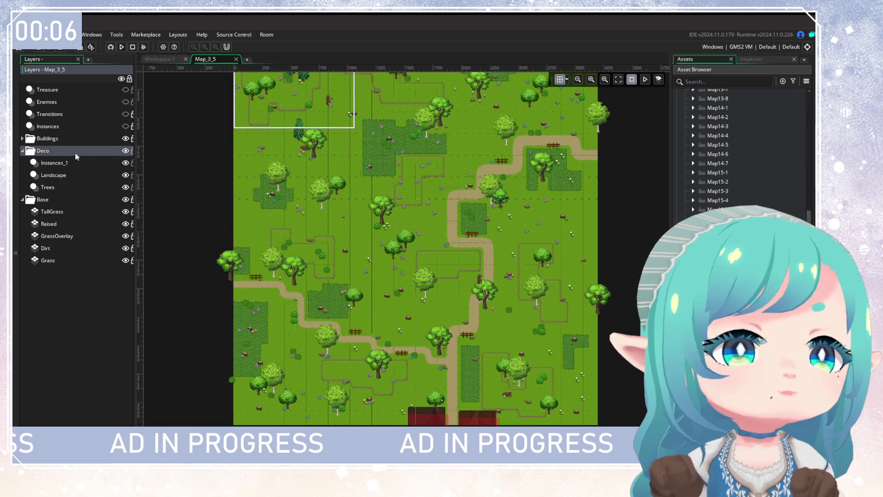
On the Landscape layer, box-select all 239 instances across the room and delete them
{"action": "left_click", "coordinate": [76, 176]}
{"action": "left_click", "coordinate": [125, 175]}
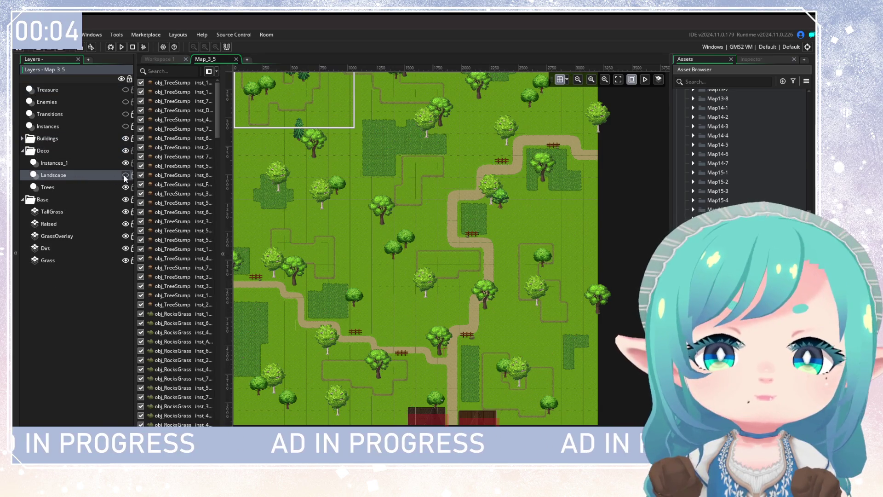
{"action": "left_click", "coordinate": [125, 175]}
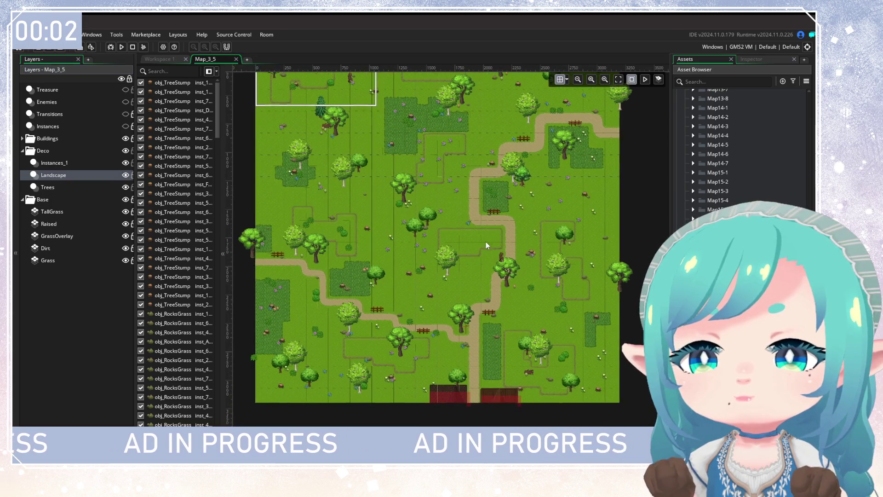
{"action": "scroll", "coordinate": [481, 248], "scroll_direction": "down", "scroll_amount": 3}
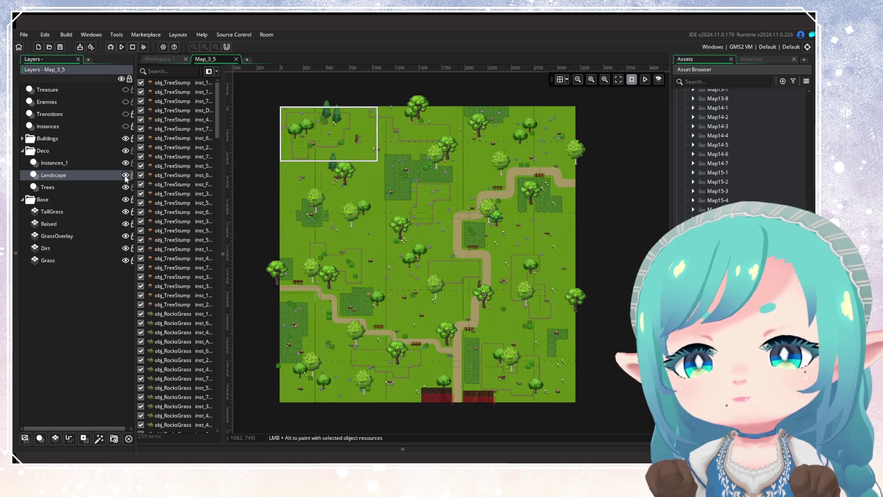
{"action": "mouse_move", "coordinate": [259, 86]}
{"action": "left_mouse_down"}
{"action": "mouse_move", "coordinate": [375, 158]}
{"action": "mouse_move", "coordinate": [615, 413]}
{"action": "left_mouse_up"}
{"action": "key", "text": "Delete"}
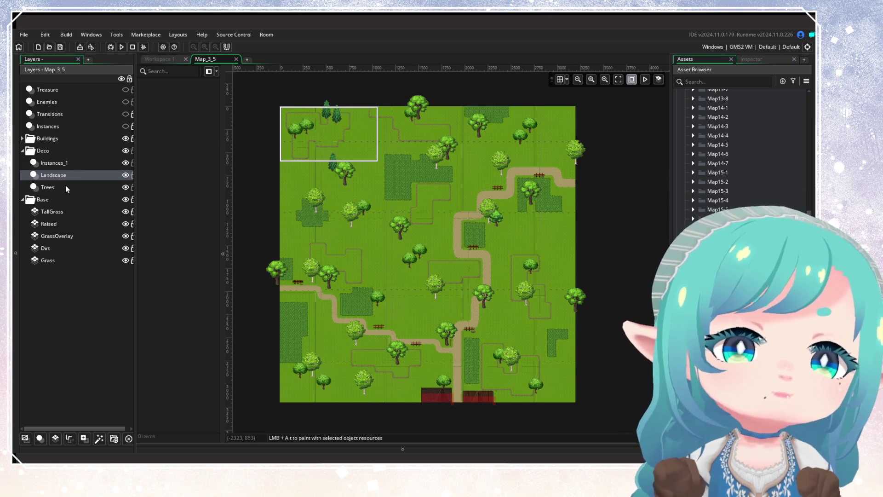
Select the Trees layer and delete all 44 tree instances
{"action": "left_click", "coordinate": [65, 187]}
{"action": "left_click", "coordinate": [125, 188]}
{"action": "left_click", "coordinate": [125, 188]}
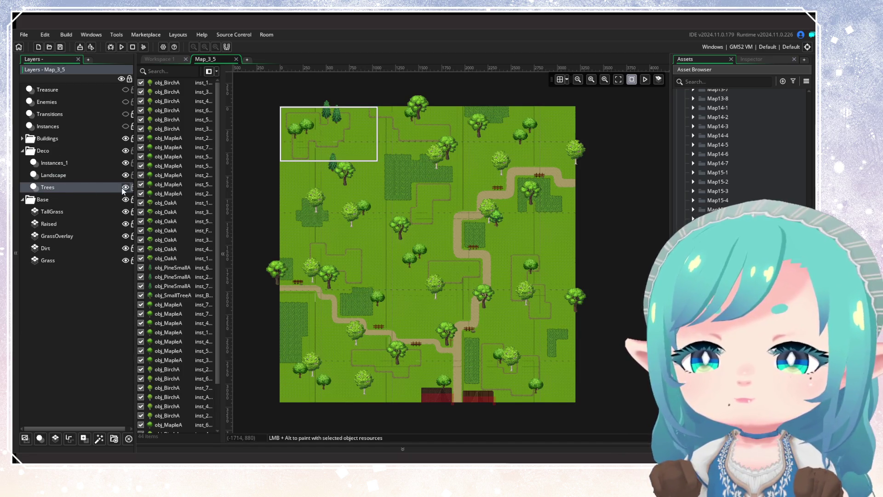
{"action": "left_click", "coordinate": [124, 188]}
{"action": "left_click", "coordinate": [124, 188]}
{"action": "mouse_move", "coordinate": [268, 91]}
{"action": "left_mouse_down"}
{"action": "mouse_move", "coordinate": [578, 356]}
{"action": "mouse_move", "coordinate": [609, 393]}
{"action": "left_mouse_up"}
{"action": "key", "text": "Delete"}
{"action": "scroll", "coordinate": [491, 284], "scroll_direction": "down", "scroll_amount": 1}
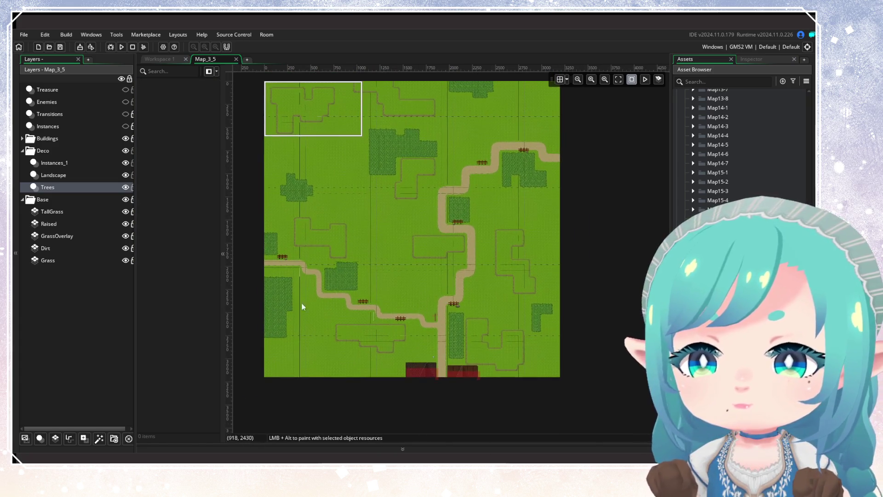
On Instances_1, delete the two rocks beside the fence
{"action": "left_click", "coordinate": [110, 162]}
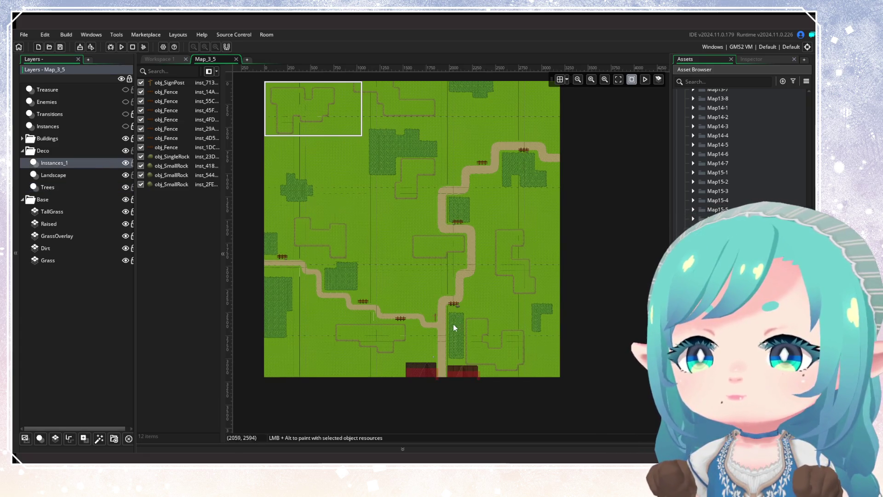
{"action": "scroll", "coordinate": [455, 318], "scroll_direction": "up", "scroll_amount": 5}
{"action": "left_click", "coordinate": [482, 236]}
{"action": "key", "text": "Delete"}
{"action": "scroll", "coordinate": [523, 262], "scroll_direction": "up", "scroll_amount": 1}
{"action": "scroll", "coordinate": [526, 258], "scroll_direction": "down", "scroll_amount": 5}
{"action": "scroll", "coordinate": [506, 276], "scroll_direction": "up", "scroll_amount": 3}
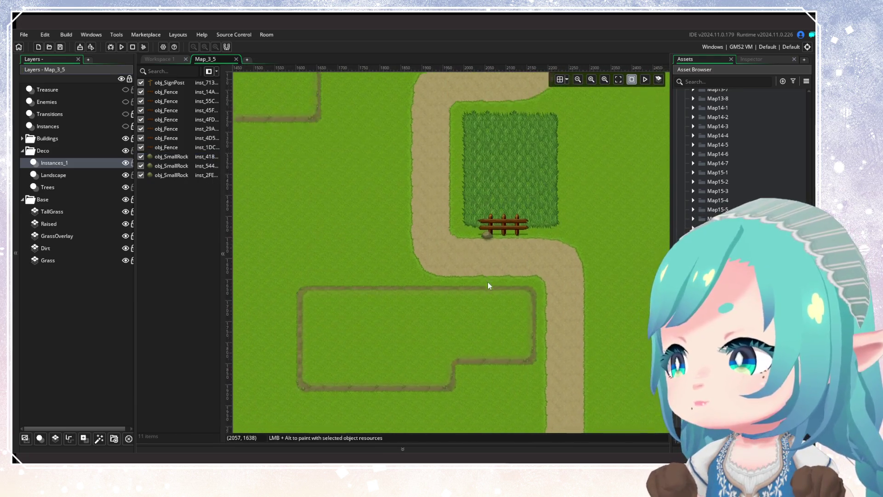
{"action": "left_click", "coordinate": [488, 246]}
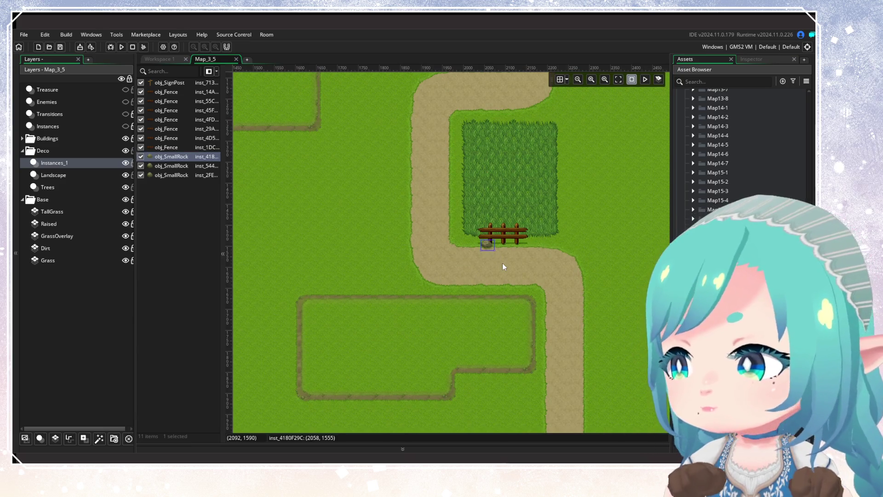
{"action": "key", "text": "Delete"}
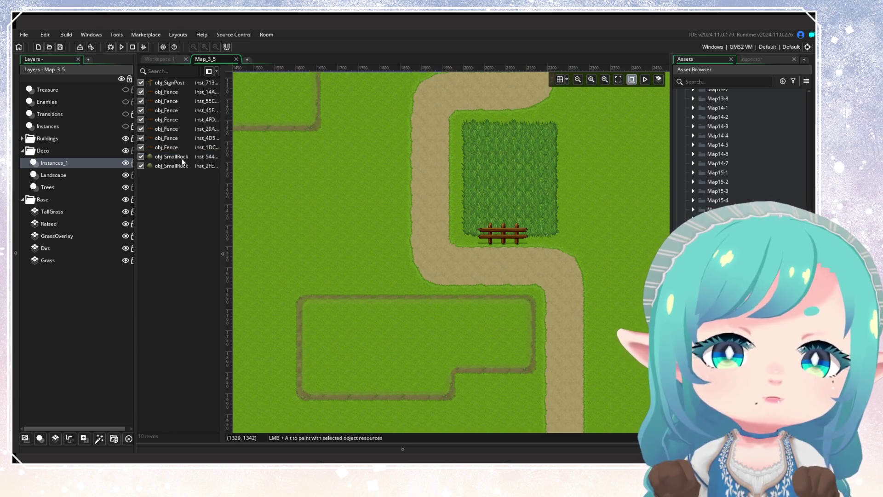
Delete the remaining obj_SmallRock instances picked from the instance list
{"action": "left_click", "coordinate": [171, 157]}
{"action": "double_click", "coordinate": [172, 157]}
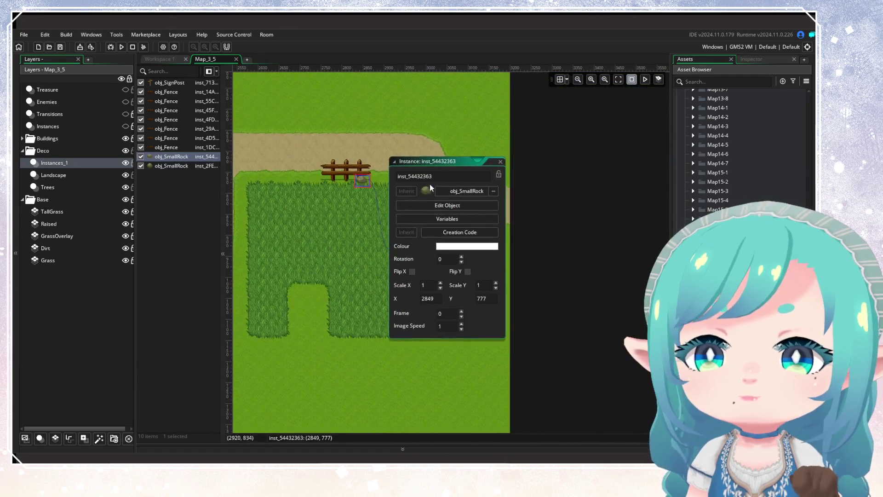
{"action": "left_click", "coordinate": [500, 161]}
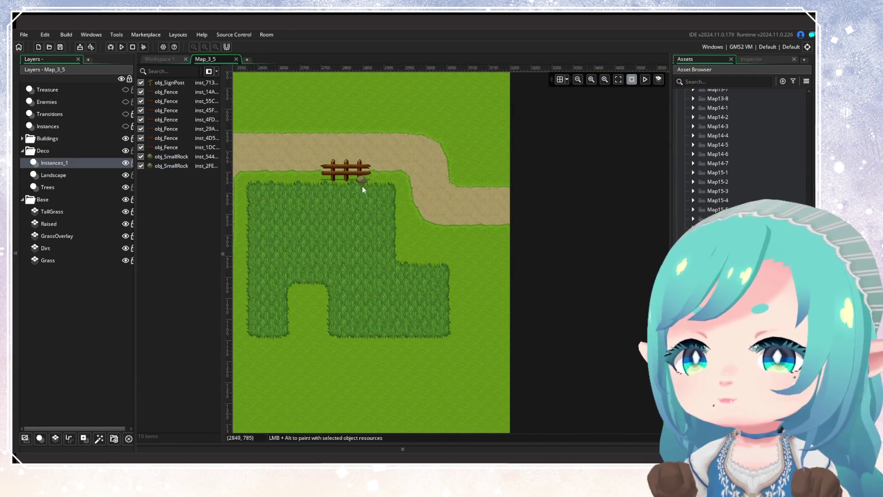
{"action": "key", "text": "Delete"}
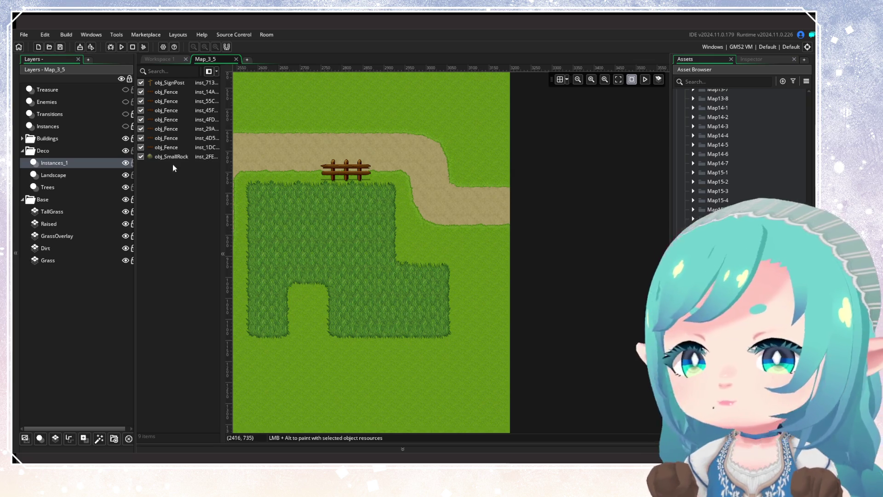
{"action": "double_click", "coordinate": [171, 157]}
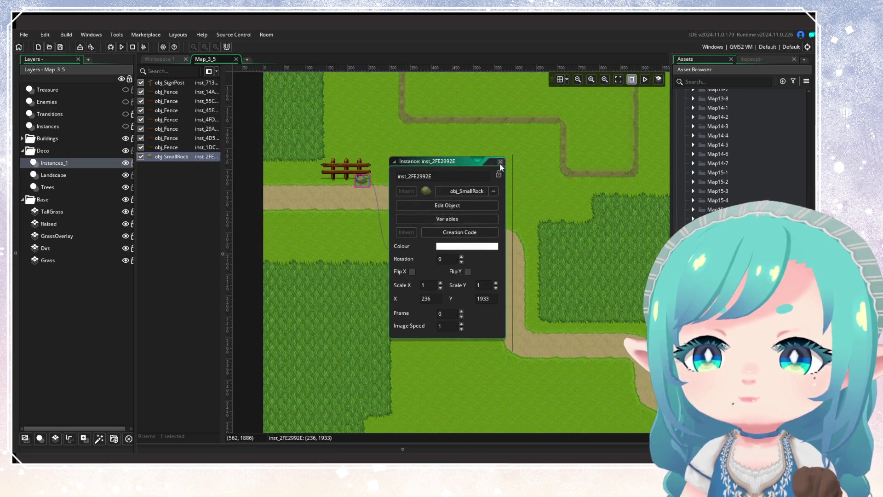
{"action": "left_click", "coordinate": [501, 162]}
{"action": "key", "text": "Delete"}
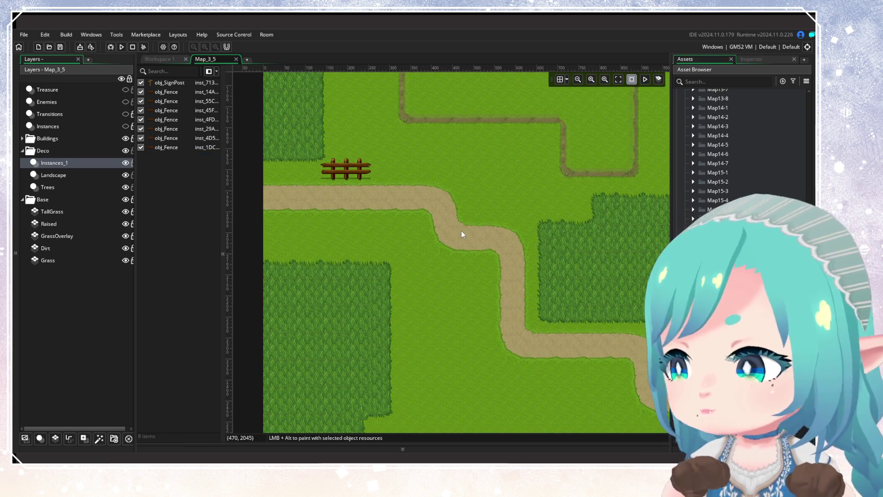
{"action": "scroll", "coordinate": [460, 230], "scroll_direction": "down", "scroll_amount": 3}
{"action": "scroll", "coordinate": [446, 243], "scroll_direction": "down", "scroll_amount": 2}
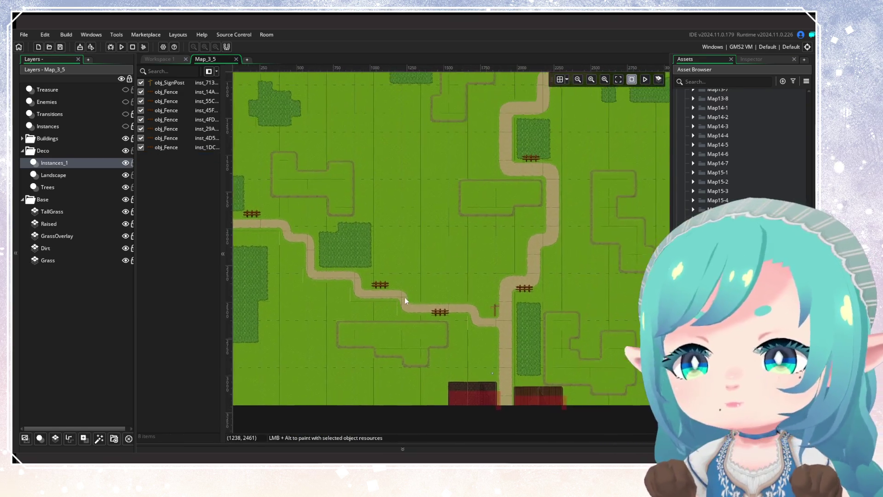
{"action": "scroll", "coordinate": [405, 296], "scroll_direction": "down", "scroll_amount": 2}
{"action": "left_click_drag", "start_coordinate": [438, 263], "coordinate": [435, 308]}
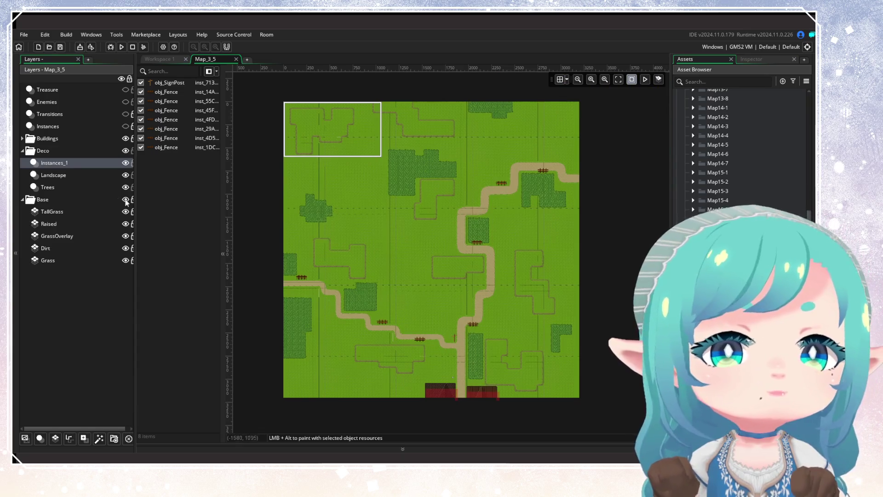
Delete the existing TallGrass tile layer from Map_3_5
{"action": "left_click", "coordinate": [59, 213]}
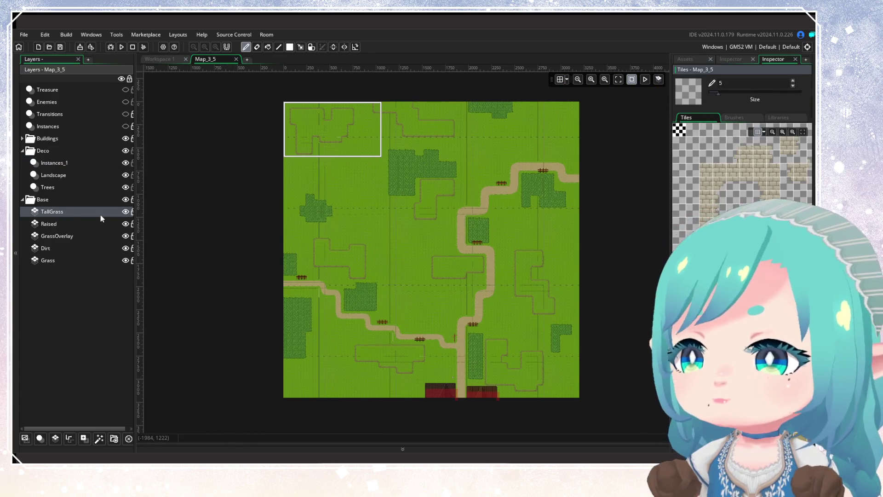
{"action": "left_click", "coordinate": [84, 224]}
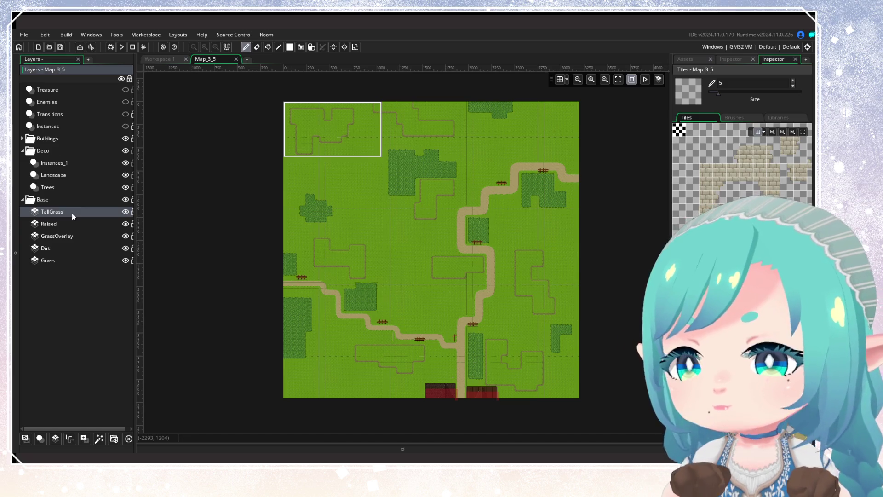
{"action": "left_click", "coordinate": [476, 256]}
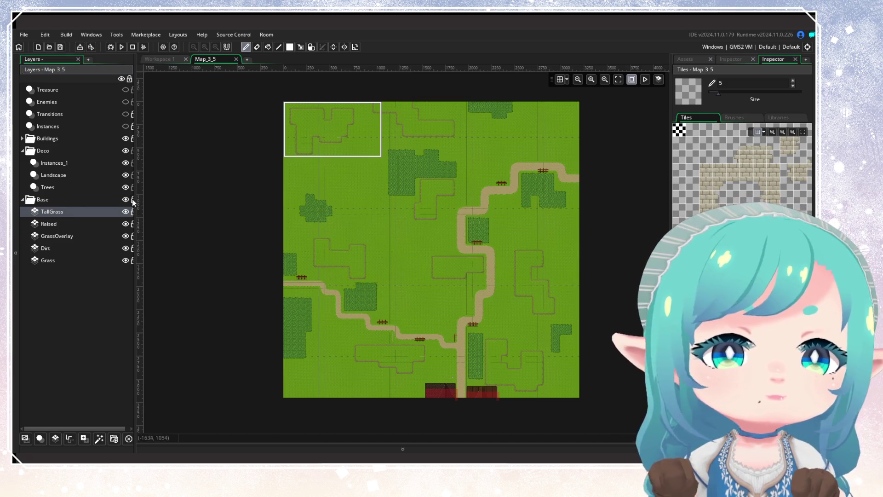
{"action": "left_click", "coordinate": [82, 214]}
{"action": "key", "text": "Delete"}
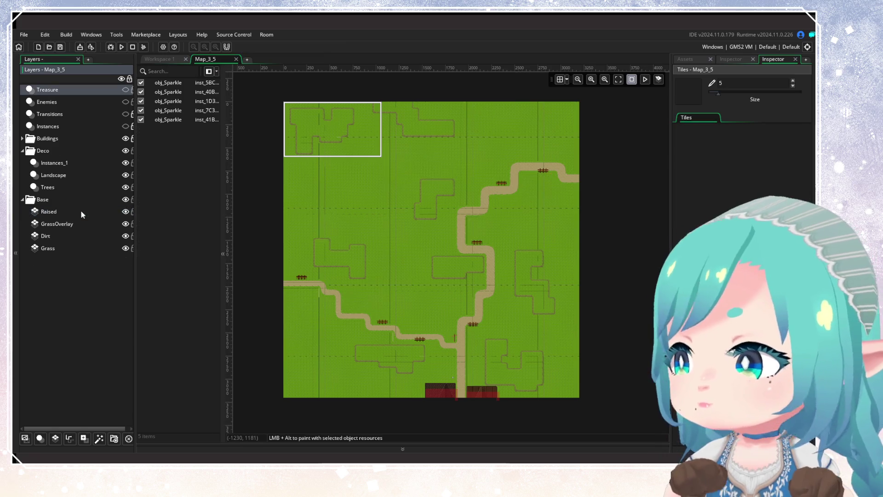
Add a new tile layer above Raised and name it TallGrass
{"action": "left_click", "coordinate": [55, 438]}
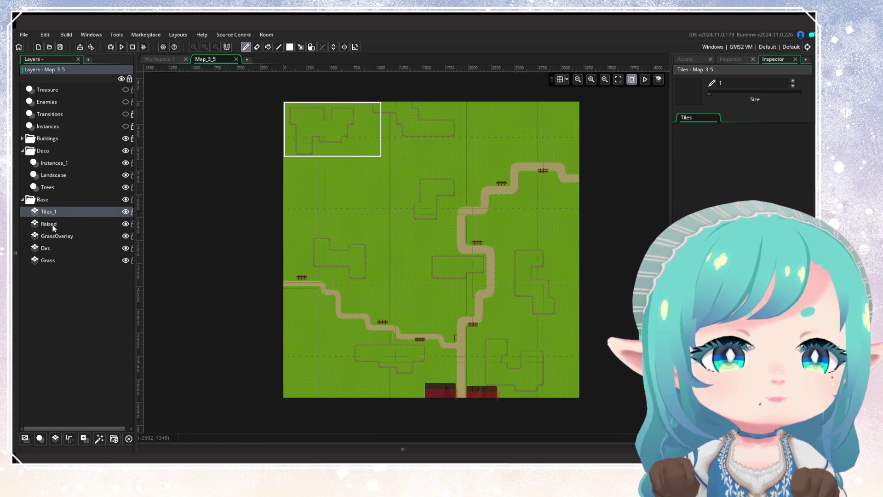
{"action": "right_click", "coordinate": [62, 213]}
{"action": "left_click", "coordinate": [83, 228]}
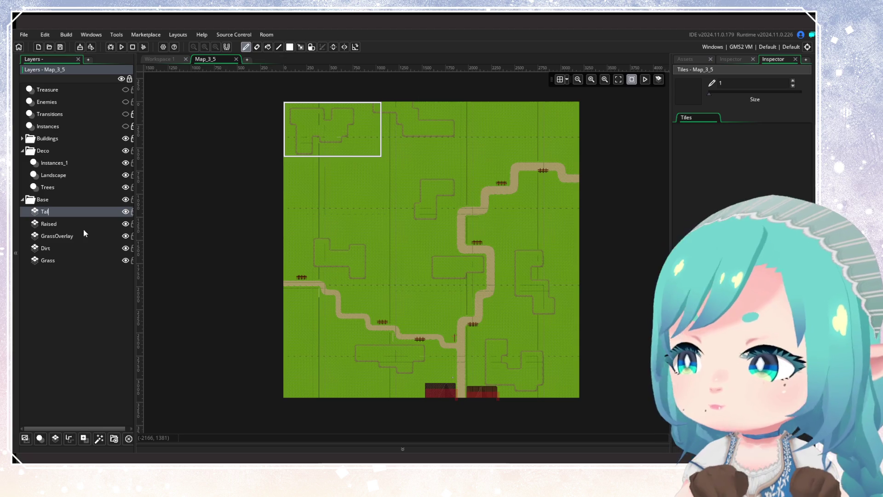
{"action": "type", "text": "TallGrass"}
{"action": "key", "text": "Return"}
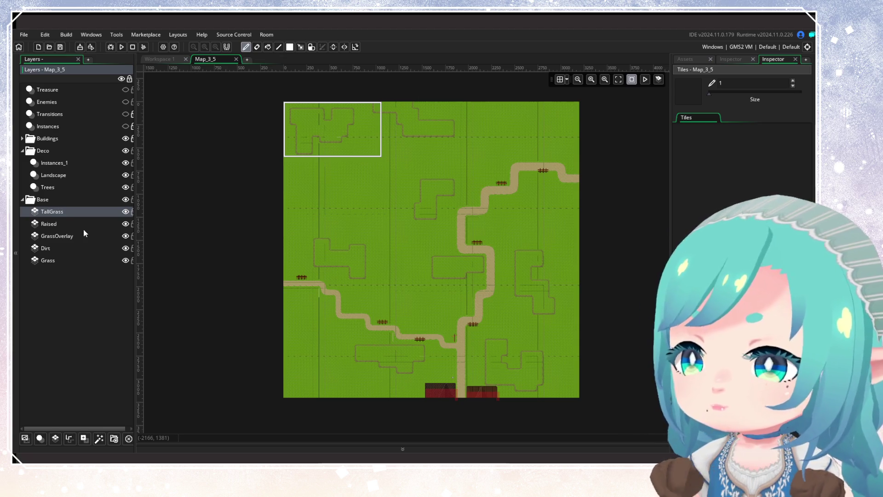
Give the TallGrass layer the tile_Background tile set and close the Map_3_5 room
{"action": "left_click", "coordinate": [730, 62]}
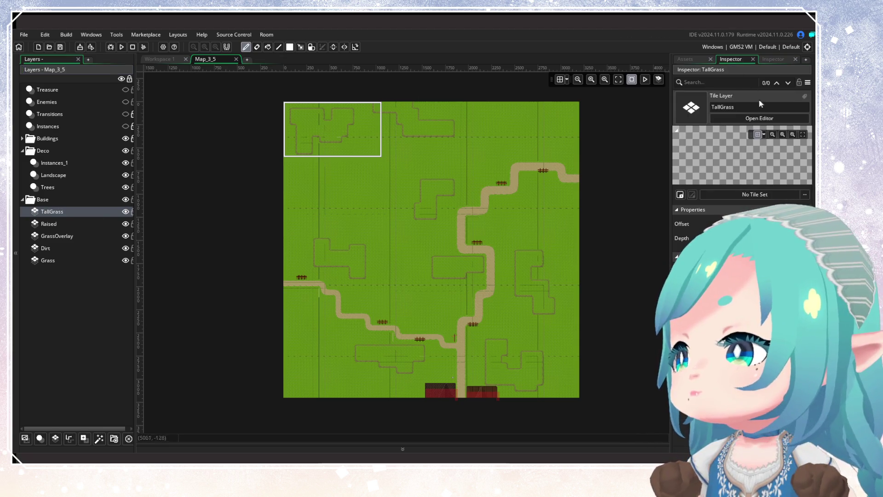
{"action": "left_click", "coordinate": [805, 194]}
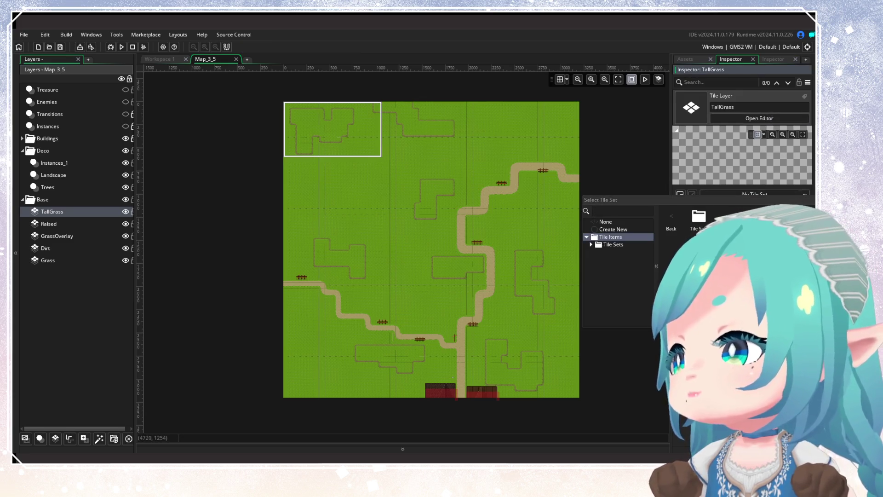
{"action": "double_click", "coordinate": [727, 216]}
{"action": "double_click", "coordinate": [698, 216]}
{"action": "double_click", "coordinate": [699, 217]}
{"action": "double_click", "coordinate": [699, 217]}
{"action": "left_click", "coordinate": [697, 216]}
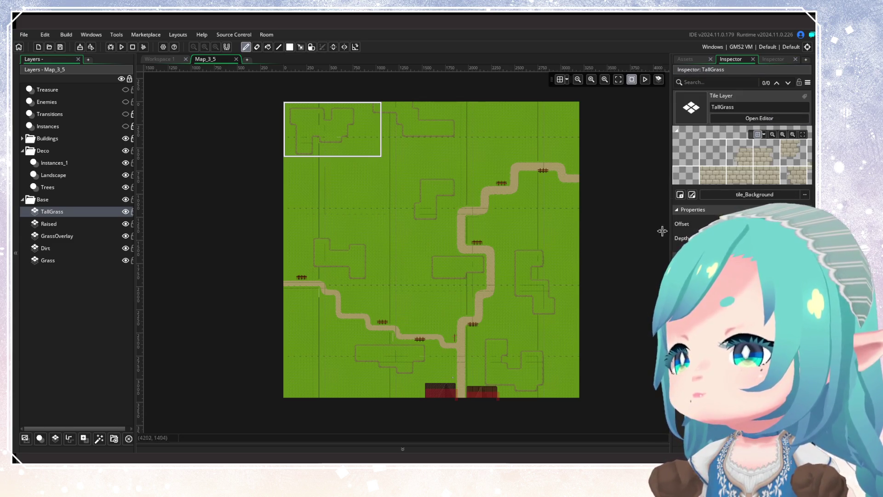
{"action": "scroll", "coordinate": [523, 230], "scroll_direction": "up", "scroll_amount": 2}
{"action": "scroll", "coordinate": [466, 156], "scroll_direction": "down", "scroll_amount": 3}
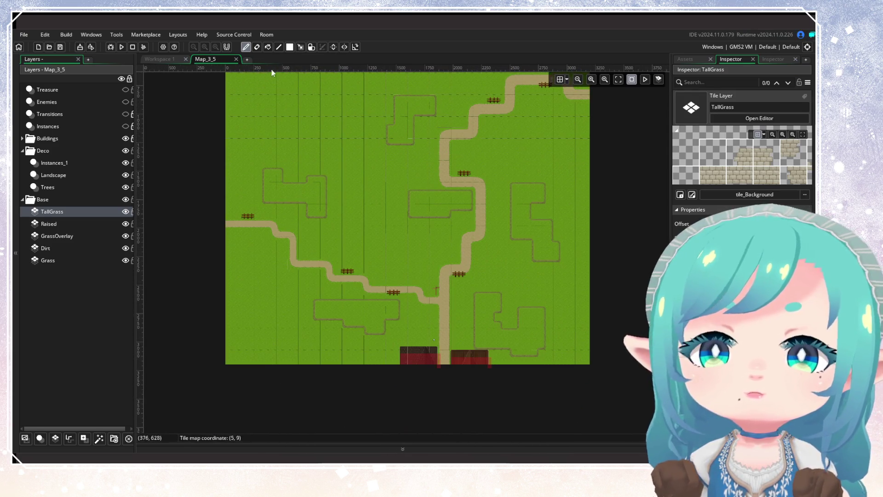
{"action": "left_click", "coordinate": [236, 59]}
{"action": "left_click", "coordinate": [691, 59]}
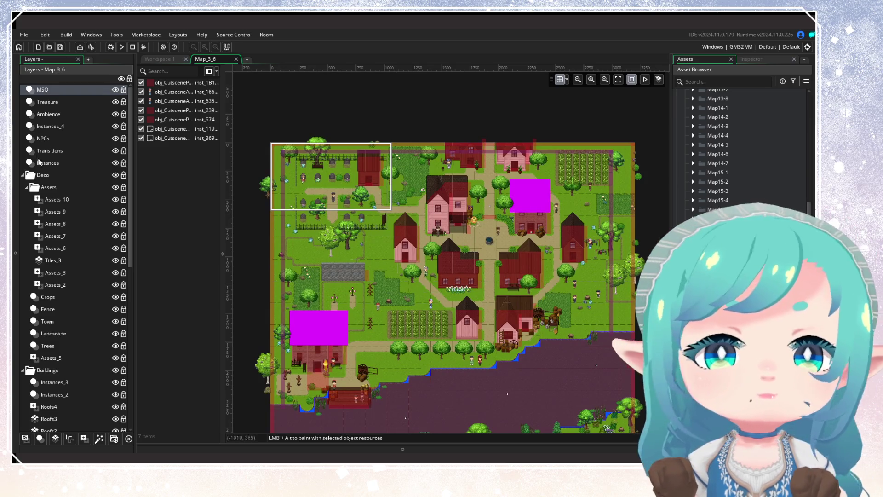
Hide the MSQ, Instances_4, NPCs and Transitions layers in Map_3_6
{"action": "left_click", "coordinate": [115, 90]}
{"action": "left_click", "coordinate": [116, 126]}
{"action": "left_click", "coordinate": [116, 139]}
{"action": "left_click", "coordinate": [116, 151]}
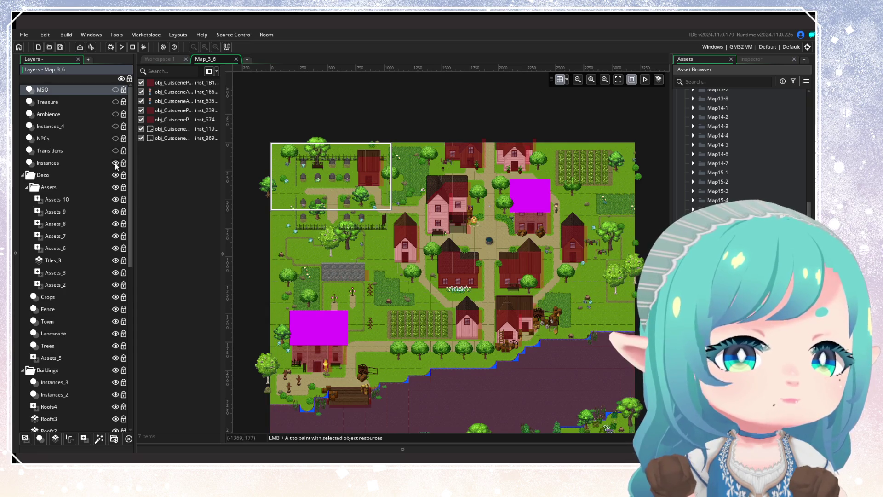
Hide the Assets group, Crops, Fence and Town layers, keeping Landscape visible
{"action": "left_click", "coordinate": [26, 187]}
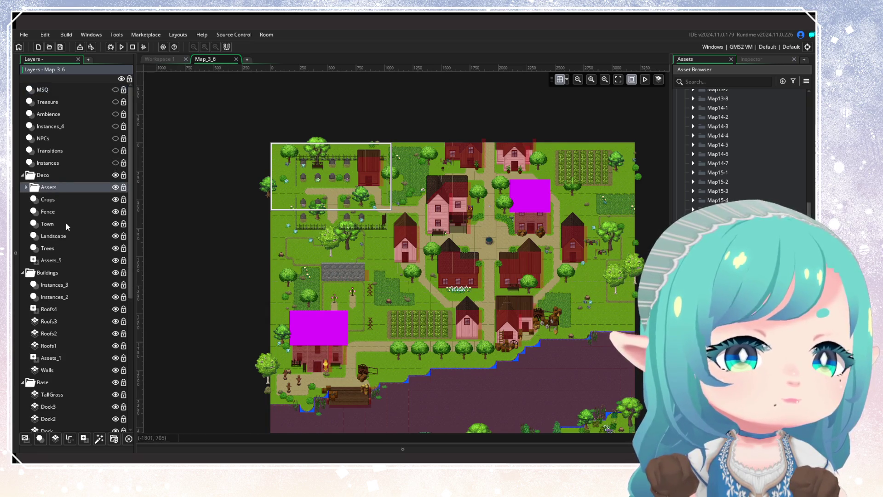
{"action": "left_click", "coordinate": [114, 188]}
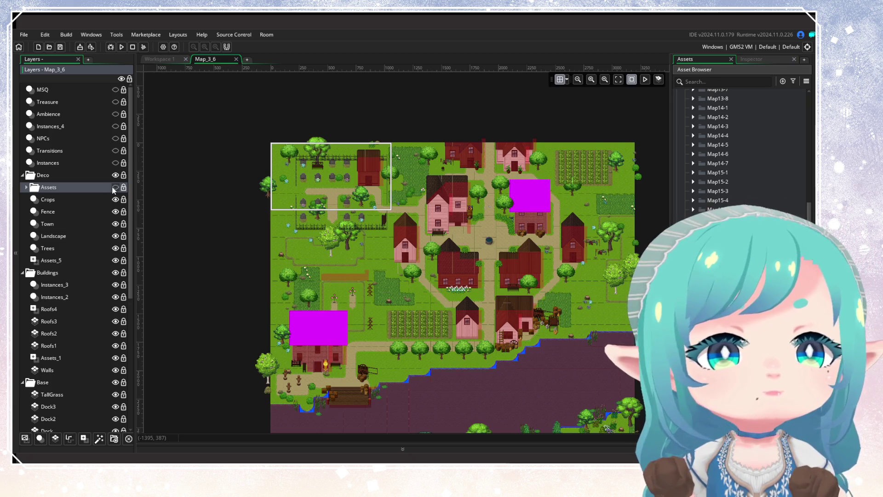
{"action": "left_click", "coordinate": [113, 201]}
{"action": "left_click", "coordinate": [114, 200]}
{"action": "left_click", "coordinate": [113, 200]}
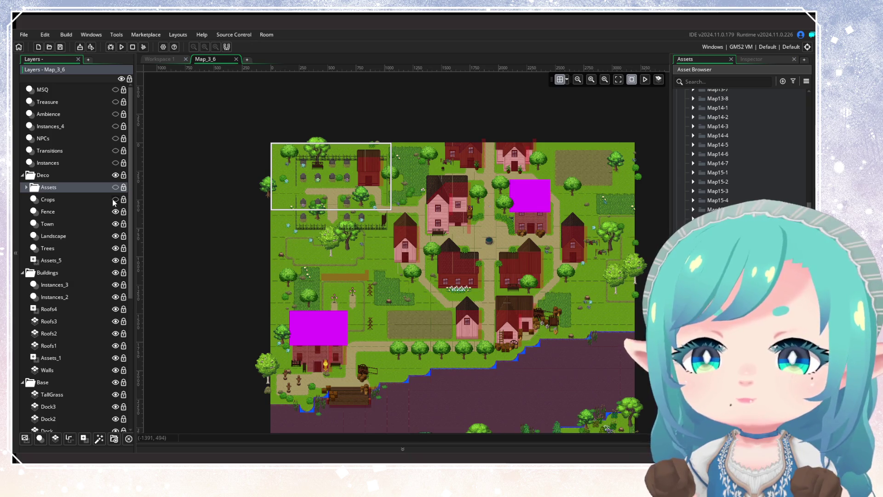
{"action": "left_click", "coordinate": [116, 212]}
{"action": "left_click", "coordinate": [116, 211]}
{"action": "left_click", "coordinate": [116, 212]}
{"action": "left_click", "coordinate": [116, 224]}
{"action": "left_click", "coordinate": [116, 224]}
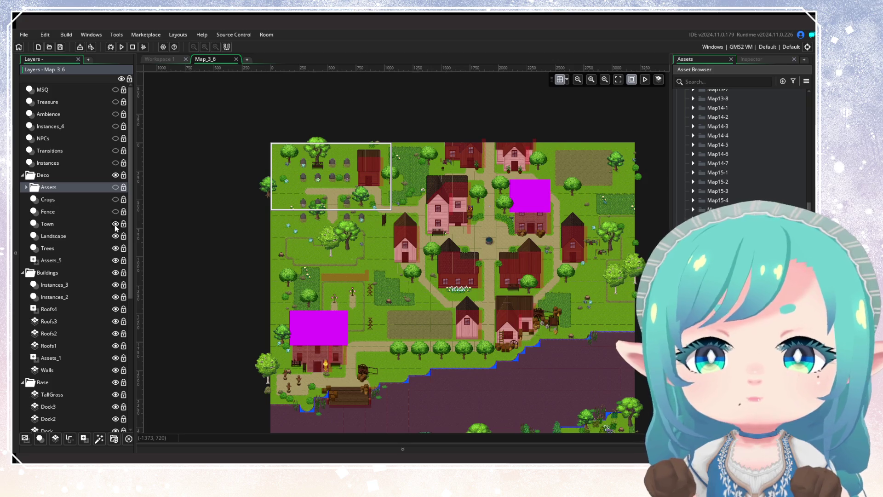
{"action": "left_click", "coordinate": [115, 224]}
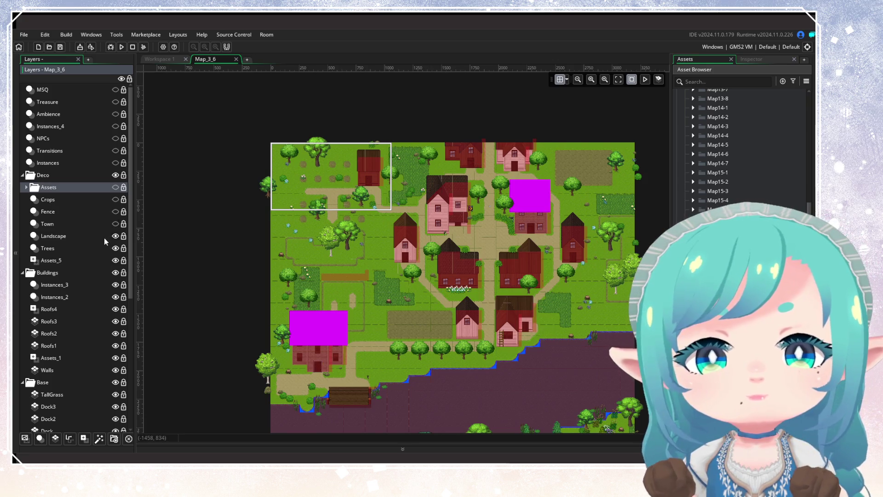
{"action": "left_click", "coordinate": [116, 236]}
{"action": "left_click", "coordinate": [115, 237]}
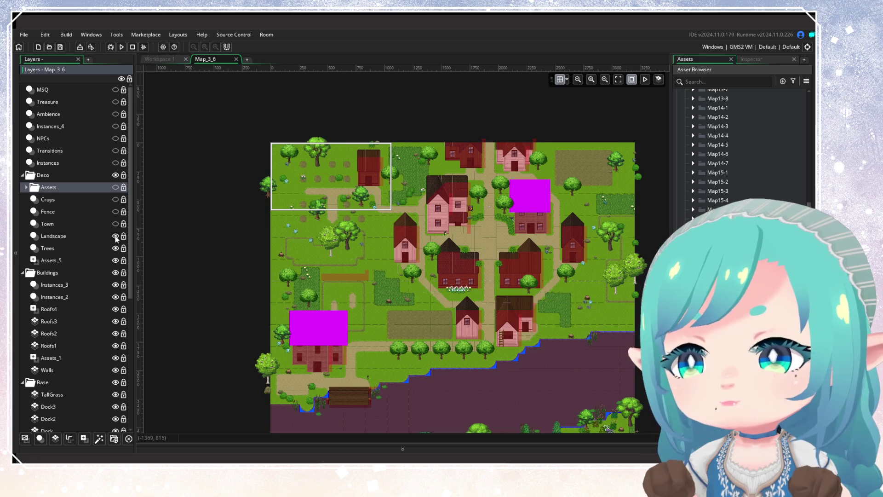
{"action": "left_click", "coordinate": [116, 236]}
{"action": "left_click", "coordinate": [115, 236]}
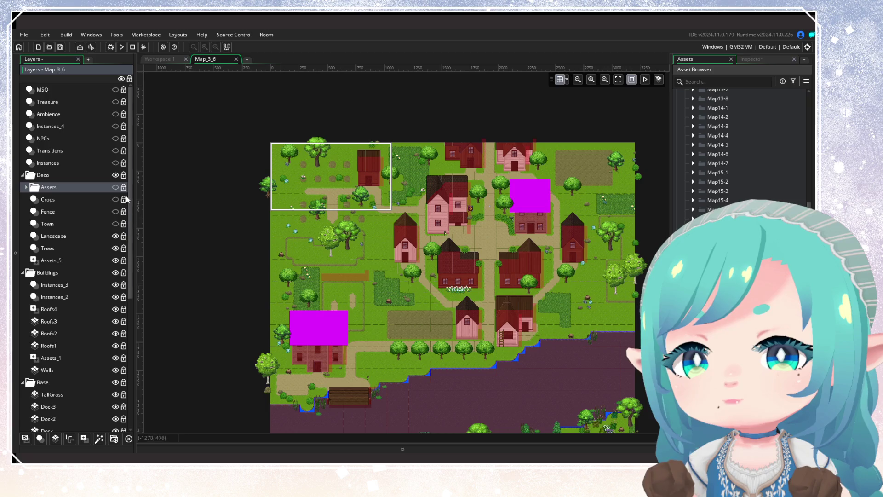
Hide the Assets_5 and Landscape layers so only the Trees layer shows
{"action": "left_click", "coordinate": [93, 263]}
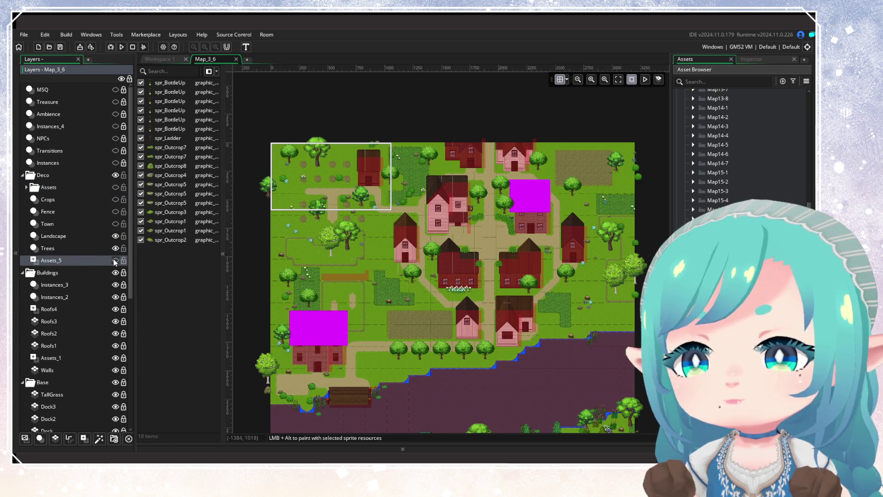
{"action": "left_click", "coordinate": [114, 261]}
{"action": "scroll", "coordinate": [433, 253], "scroll_direction": "down", "scroll_amount": 3}
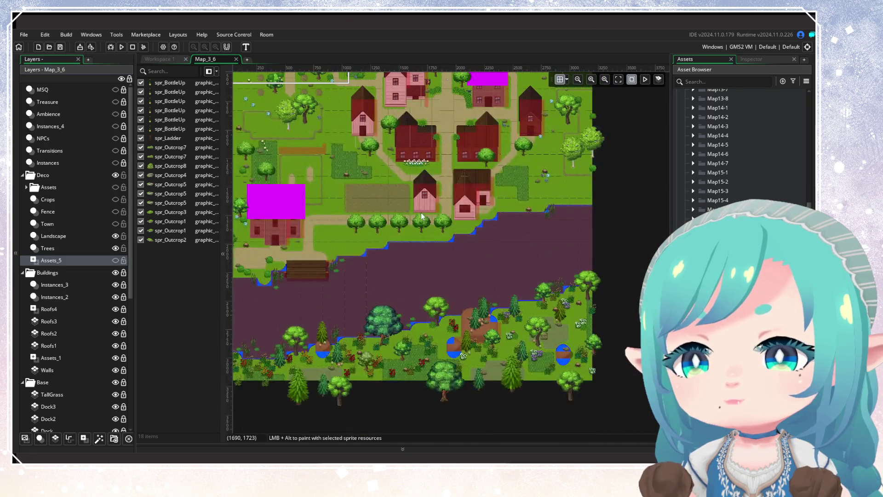
{"action": "left_click", "coordinate": [115, 236]}
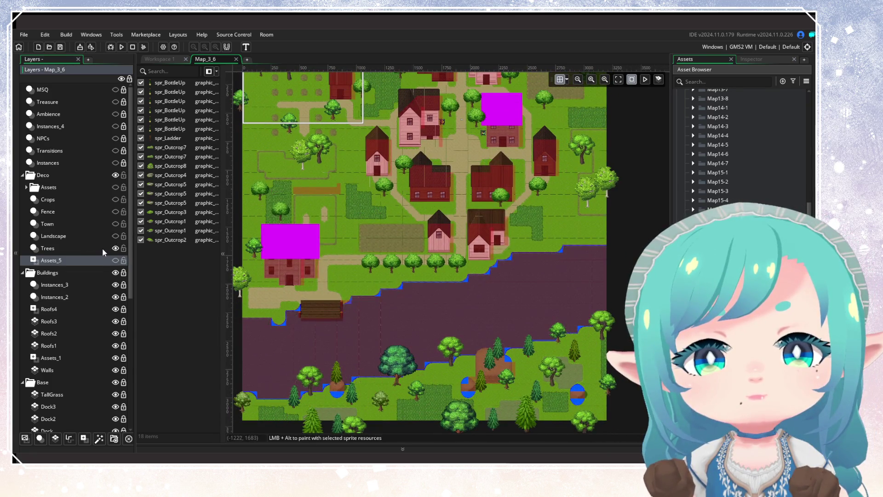
{"action": "left_click", "coordinate": [103, 248]}
{"action": "left_click", "coordinate": [115, 249]}
{"action": "left_click", "coordinate": [116, 248]}
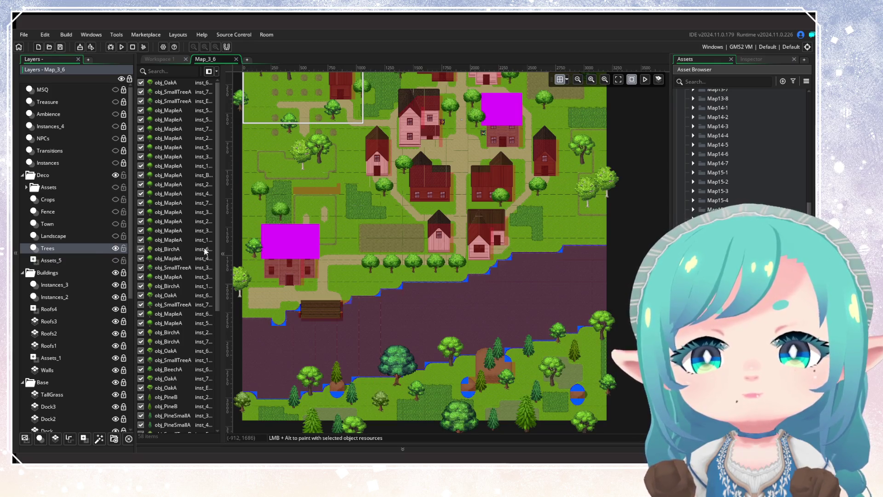
Delete six trees along the map's left edge
{"action": "left_click_drag", "start_coordinate": [449, 250], "coordinate": [480, 305]}
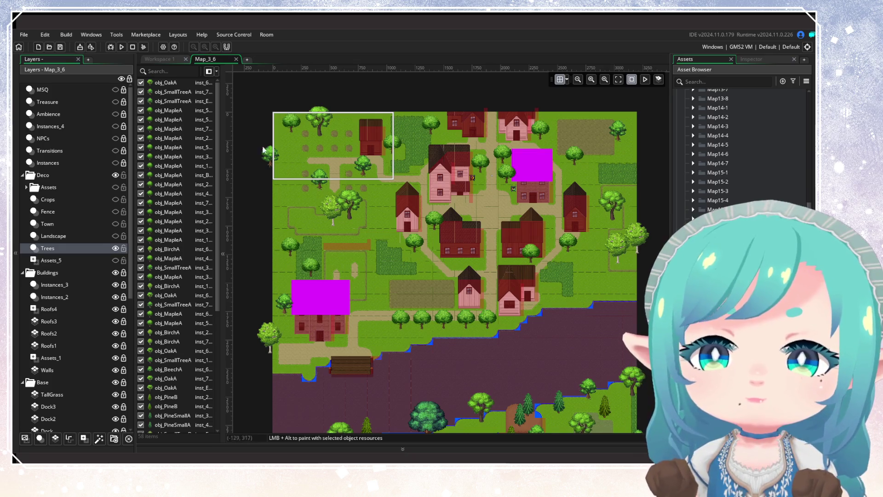
{"action": "left_click_drag", "start_coordinate": [249, 112], "coordinate": [291, 162]}
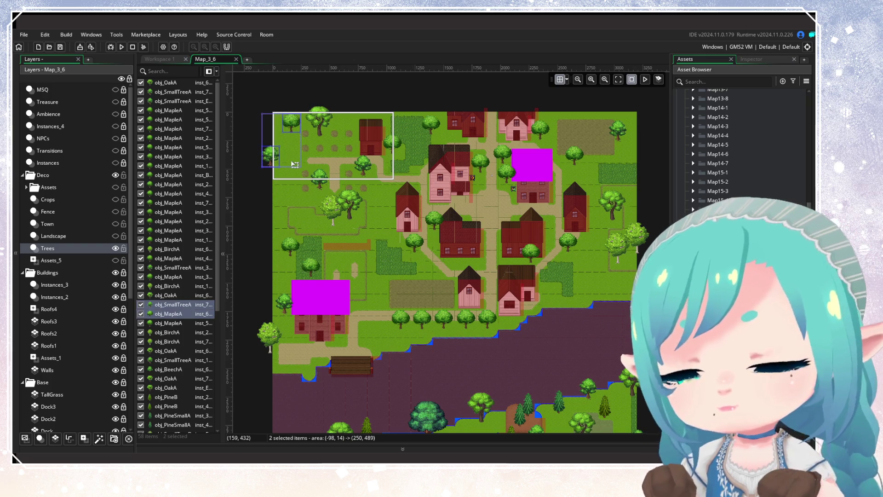
{"action": "key", "text": "Delete"}
{"action": "left_click_drag", "start_coordinate": [271, 229], "coordinate": [322, 296]}
{"action": "key", "text": "Delete"}
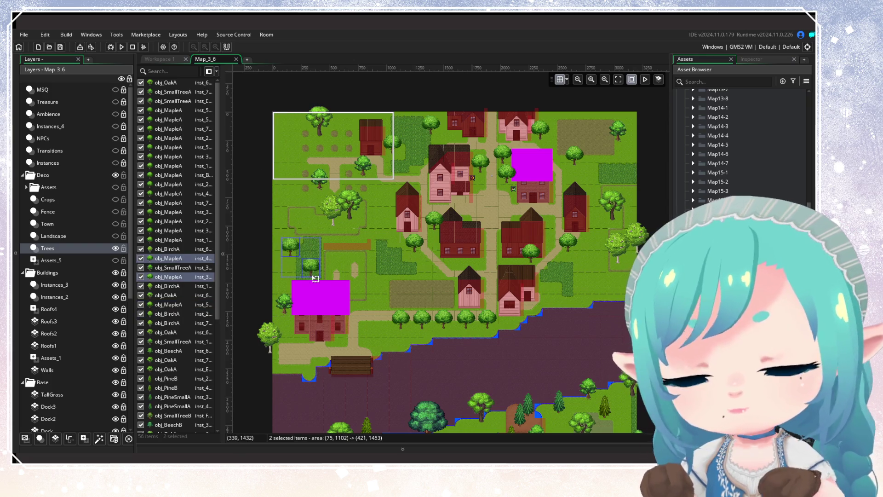
{"action": "key", "text": "Delete"}
{"action": "mouse_move", "coordinate": [251, 282]}
{"action": "left_mouse_down"}
{"action": "mouse_move", "coordinate": [263, 285]}
{"action": "mouse_move", "coordinate": [287, 347]}
{"action": "left_mouse_up"}
{"action": "key", "text": "Delete"}
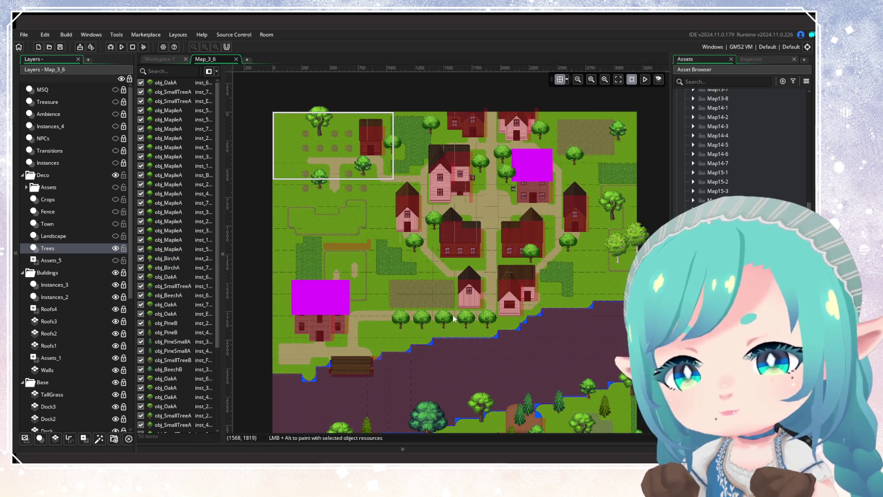
Delete four trees along the map's right edge
{"action": "scroll", "coordinate": [460, 253], "scroll_direction": "right", "scroll_amount": 2}
{"action": "scroll", "coordinate": [460, 253], "scroll_direction": "up", "scroll_amount": 1}
{"action": "left_click_drag", "start_coordinate": [558, 213], "coordinate": [600, 300]}
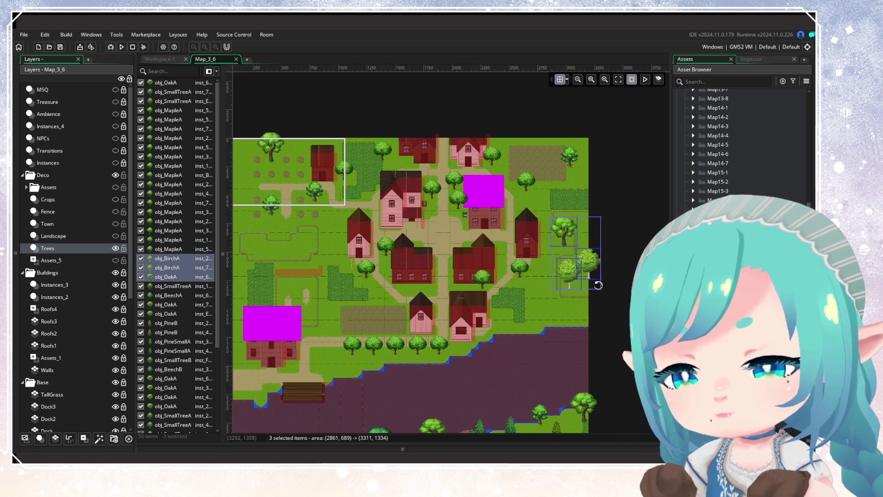
{"action": "key", "text": "Delete"}
{"action": "left_click_drag", "start_coordinate": [562, 132], "coordinate": [599, 201]}
{"action": "key", "text": "Delete"}
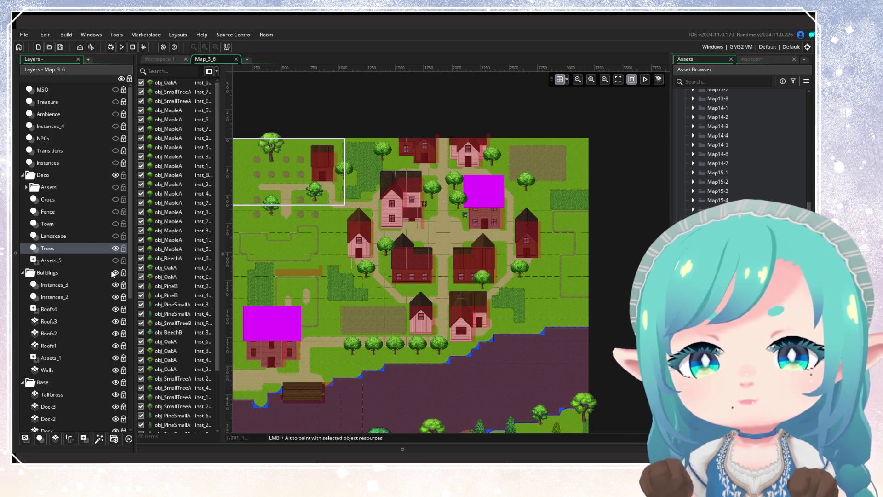
List the Landscape layer's instances and delete the shoreline cattails, lilypads and rocks
{"action": "left_click", "coordinate": [115, 248]}
{"action": "left_click", "coordinate": [115, 236]}
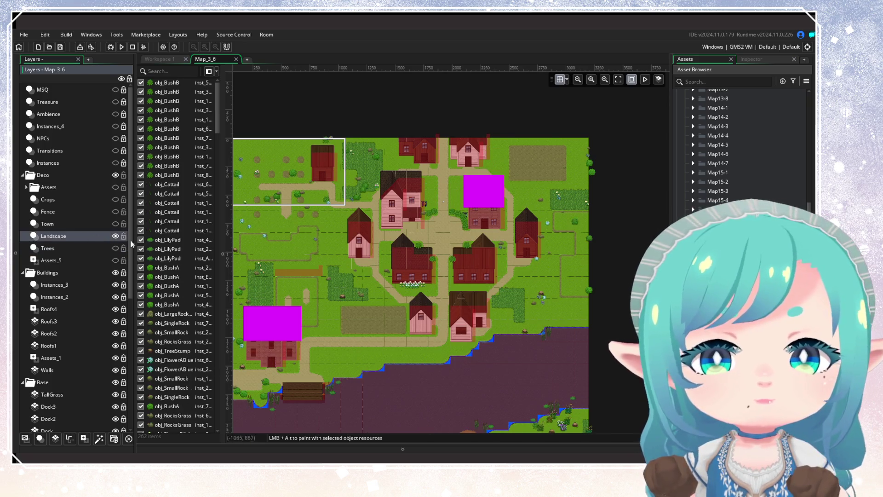
{"action": "left_click_drag", "start_coordinate": [308, 249], "coordinate": [385, 239]}
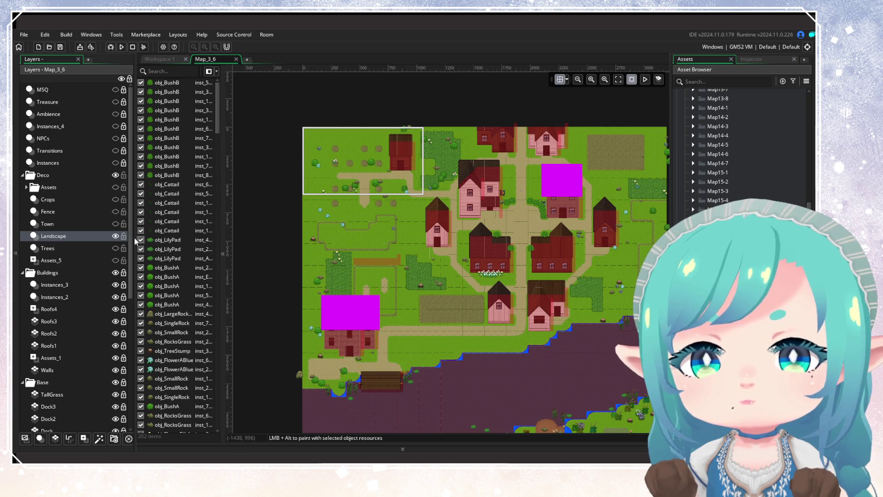
{"action": "mouse_move", "coordinate": [308, 339]}
{"action": "left_mouse_down"}
{"action": "mouse_move", "coordinate": [290, 318]}
{"action": "mouse_move", "coordinate": [440, 399]}
{"action": "mouse_move", "coordinate": [430, 394]}
{"action": "left_mouse_up"}
{"action": "key", "text": "Delete"}
{"action": "left_click_drag", "start_coordinate": [467, 270], "coordinate": [542, 338]}
{"action": "key", "text": "Delete"}
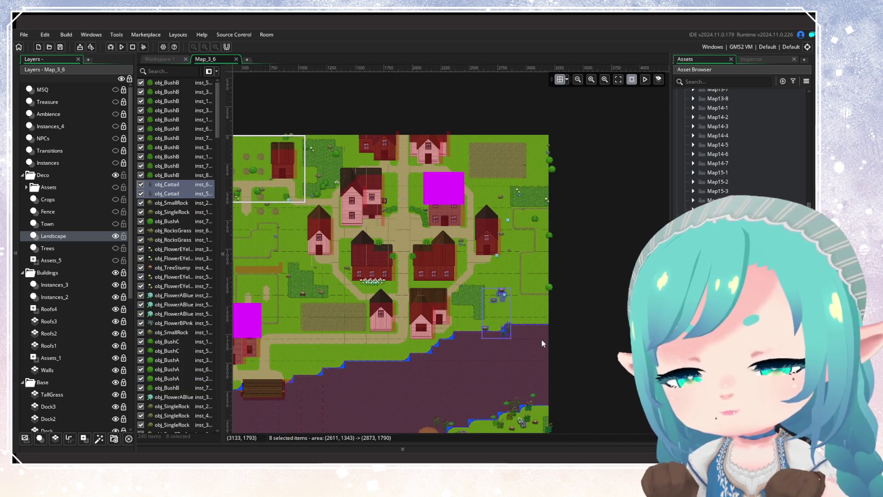
Delete the plant instances along the room's right and left edges
{"action": "mouse_move", "coordinate": [511, 127]}
{"action": "left_mouse_down"}
{"action": "mouse_move", "coordinate": [543, 134]}
{"action": "mouse_move", "coordinate": [589, 296]}
{"action": "left_mouse_up"}
{"action": "key", "text": "Delete"}
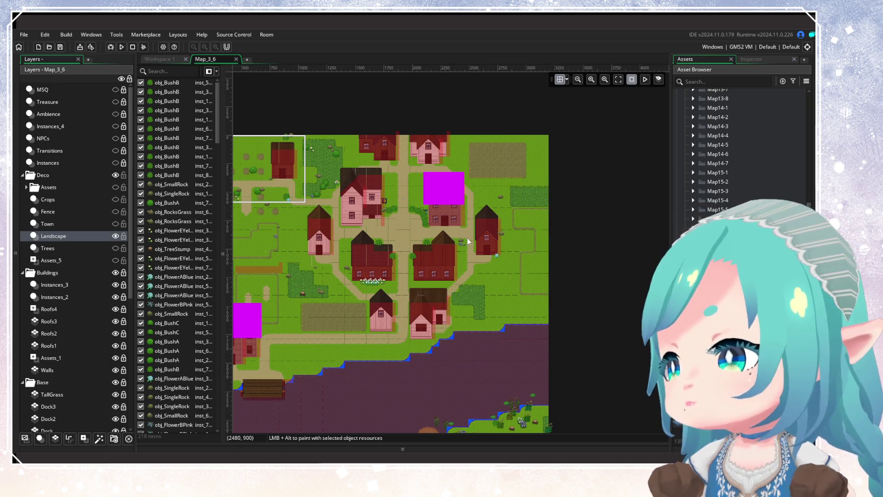
{"action": "scroll", "coordinate": [543, 241], "scroll_direction": "left", "scroll_amount": 3}
{"action": "scroll", "coordinate": [415, 242], "scroll_direction": "up", "scroll_amount": 3}
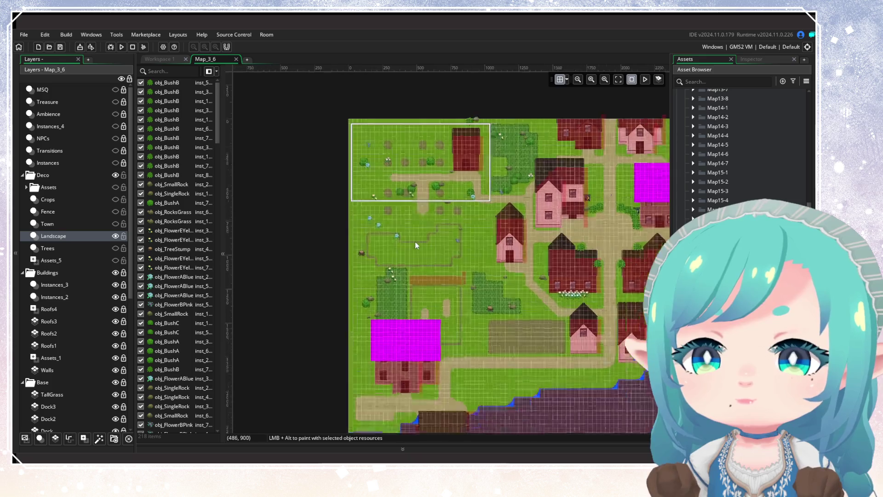
{"action": "scroll", "coordinate": [405, 244], "scroll_direction": "up", "scroll_amount": 2}
{"action": "scroll", "coordinate": [462, 208], "scroll_direction": "right", "scroll_amount": 2}
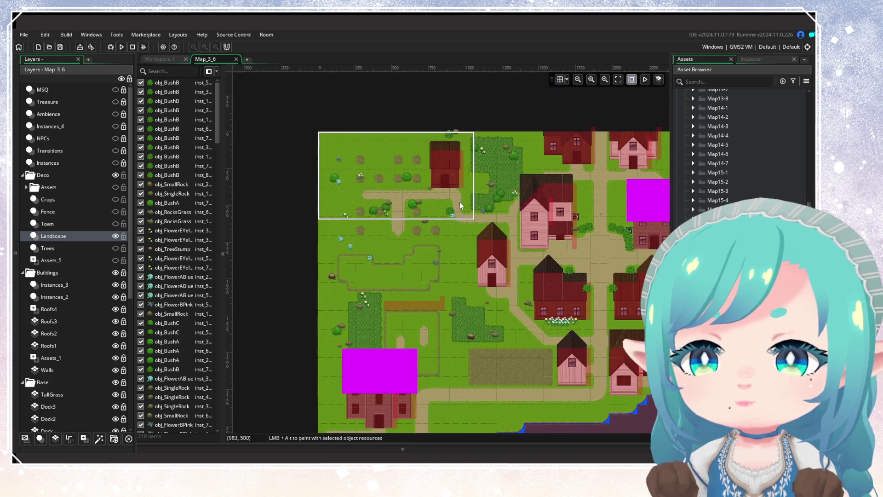
{"action": "left_click_drag", "start_coordinate": [328, 157], "coordinate": [351, 349]}
{"action": "key", "text": "Delete"}
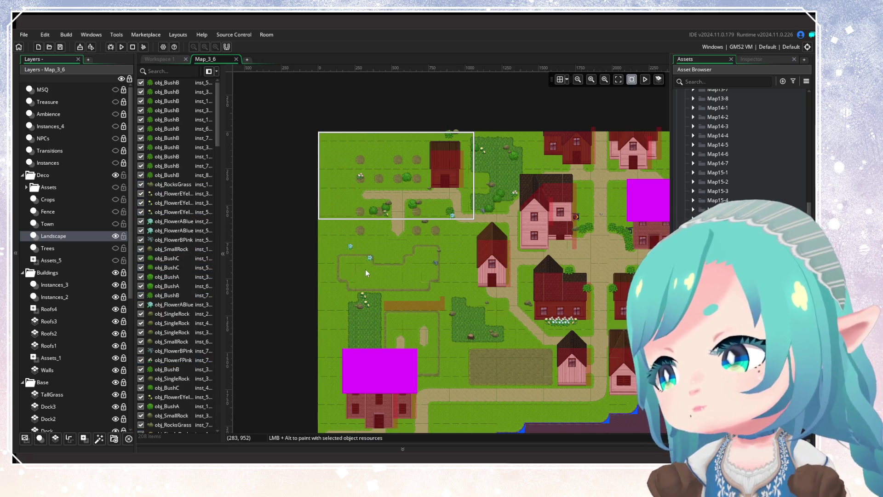
Remove the two blue flowers and rock, plus two instances beside the path
{"action": "scroll", "coordinate": [394, 263], "scroll_direction": "up", "scroll_amount": 1}
{"action": "scroll", "coordinate": [393, 263], "scroll_direction": "right", "scroll_amount": 1}
{"action": "mouse_move", "coordinate": [336, 249]}
{"action": "left_mouse_down"}
{"action": "mouse_move", "coordinate": [379, 281]}
{"action": "mouse_move", "coordinate": [385, 316]}
{"action": "left_mouse_up"}
{"action": "key", "text": "Delete"}
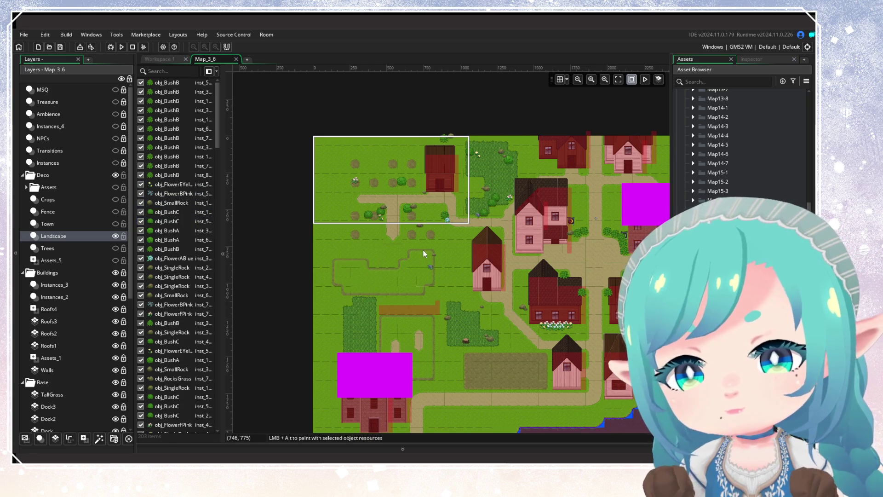
{"action": "left_click_drag", "start_coordinate": [424, 254], "coordinate": [454, 288]}
{"action": "key", "text": "Delete"}
Delete the rocks near the tall-grass patch and two small instances near the houses
{"action": "scroll", "coordinate": [470, 326], "scroll_direction": "right", "scroll_amount": 1}
{"action": "scroll", "coordinate": [470, 325], "scroll_direction": "right", "scroll_amount": 2}
{"action": "mouse_move", "coordinate": [396, 300]}
{"action": "left_mouse_down"}
{"action": "mouse_move", "coordinate": [462, 351]}
{"action": "mouse_move", "coordinate": [373, 357]}
{"action": "left_mouse_up"}
{"action": "key", "text": "Delete"}
{"action": "left_click_drag", "start_coordinate": [393, 322], "coordinate": [406, 337]}
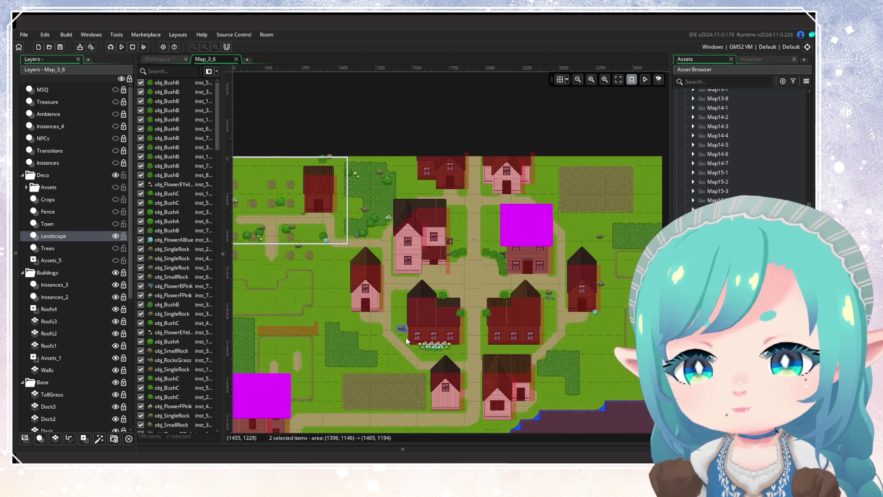
{"action": "key", "text": "Delete"}
Delete the instances on the tall-grass patch and two at the map's top
{"action": "scroll", "coordinate": [396, 258], "scroll_direction": "up", "scroll_amount": 2}
{"action": "scroll", "coordinate": [398, 233], "scroll_direction": "left", "scroll_amount": 2}
{"action": "left_click_drag", "start_coordinate": [380, 176], "coordinate": [428, 266]}
{"action": "key", "text": "Delete"}
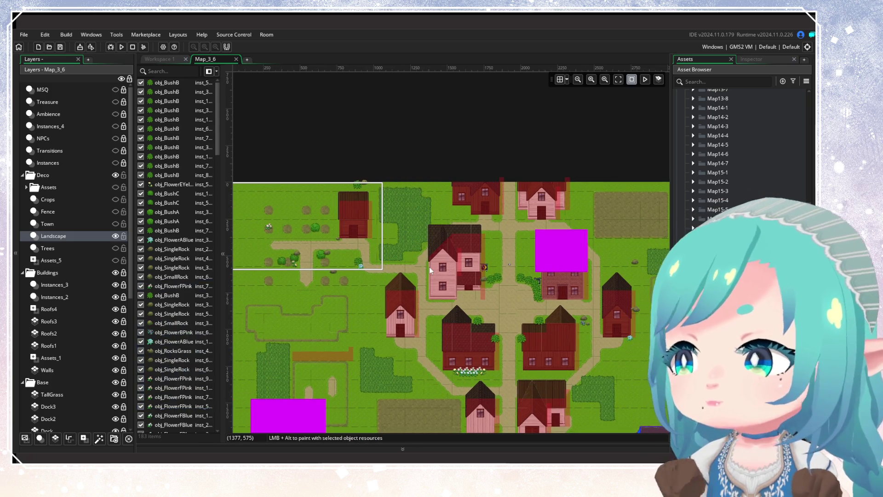
{"action": "left_click_drag", "start_coordinate": [343, 160], "coordinate": [389, 196]}
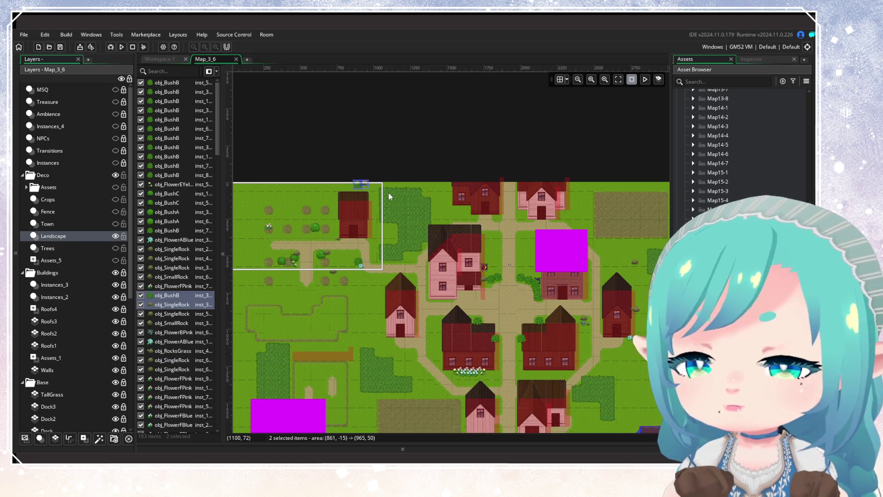
{"action": "key", "text": "Delete"}
Bring the top-left farm area into view and make the Fence layer visible
{"action": "scroll", "coordinate": [405, 230], "scroll_direction": "up", "scroll_amount": 3}
{"action": "left_click_drag", "start_coordinate": [389, 296], "coordinate": [465, 290]}
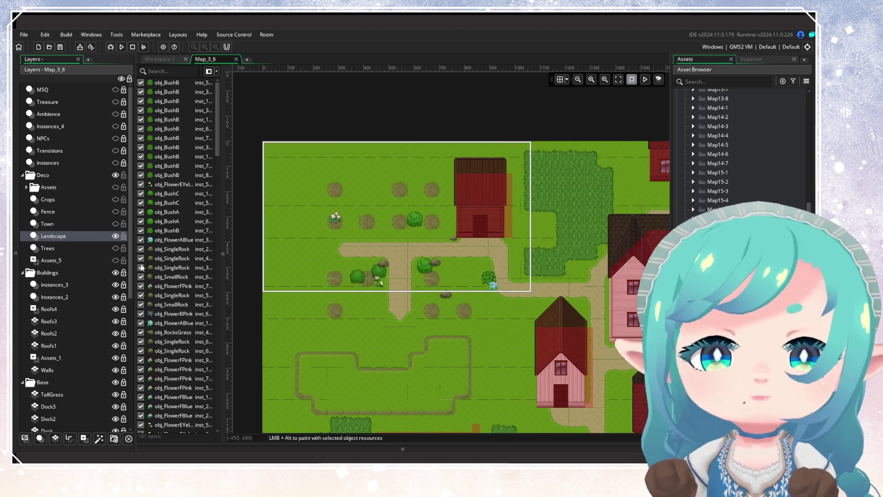
{"action": "left_click", "coordinate": [115, 212]}
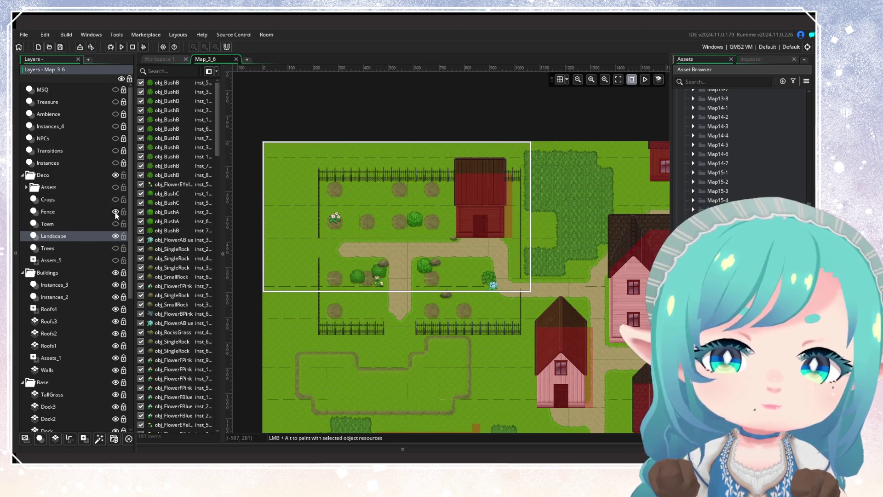
Show the Town layer and delete a rock, small rock, pink flower and barn-side blue flower
{"action": "left_click", "coordinate": [115, 224]}
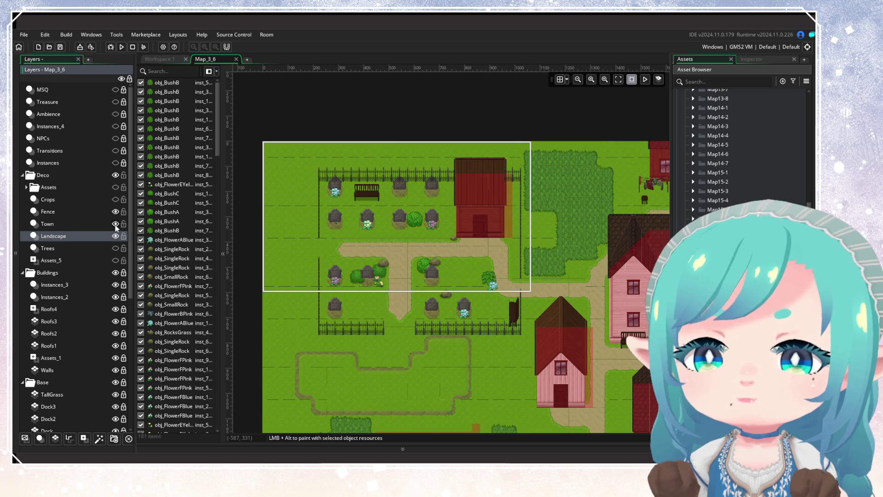
{"action": "scroll", "coordinate": [352, 276], "scroll_direction": "right", "scroll_amount": 10}
{"action": "scroll", "coordinate": [400, 279], "scroll_direction": "down", "scroll_amount": 3}
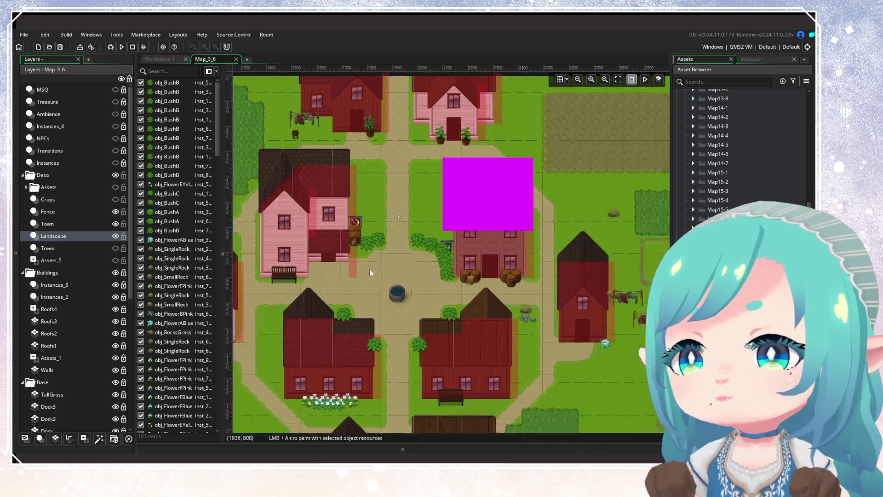
{"action": "left_click_drag", "start_coordinate": [375, 223], "coordinate": [400, 259]}
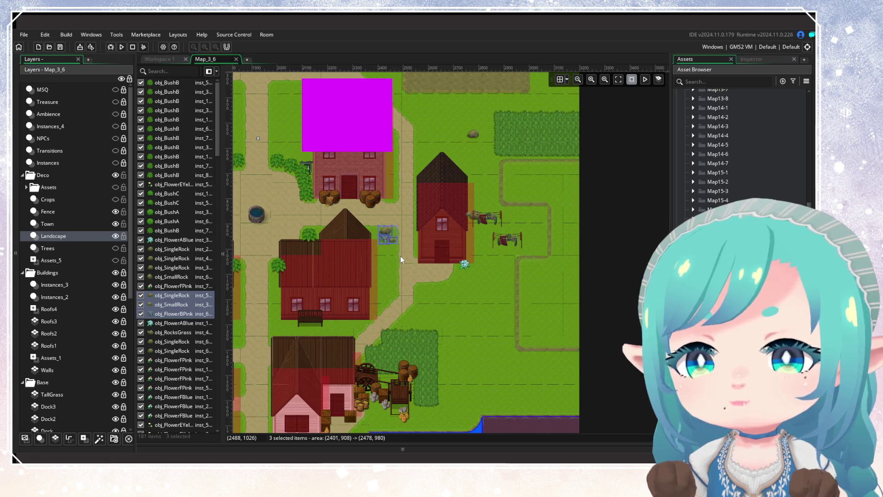
{"action": "key", "text": "Delete"}
{"action": "left_click", "coordinate": [464, 263]}
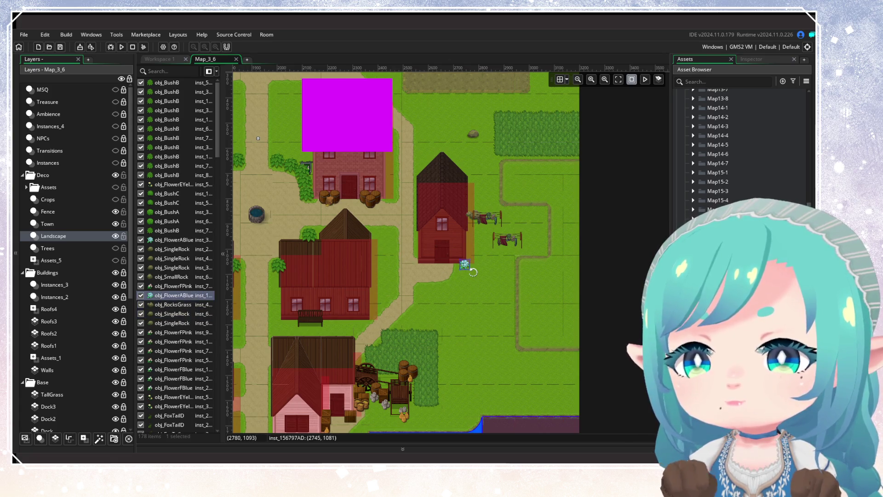
{"action": "key", "text": "Delete"}
Delete the stray small rock, survey the rest of the map, and select the TallGrass layer
{"action": "scroll", "coordinate": [481, 231], "scroll_direction": "up", "scroll_amount": 2}
{"action": "scroll", "coordinate": [481, 231], "scroll_direction": "left", "scroll_amount": 1}
{"action": "left_click_drag", "start_coordinate": [483, 171], "coordinate": [525, 202]}
{"action": "key", "text": "Delete"}
{"action": "scroll", "coordinate": [525, 202], "scroll_direction": "down", "scroll_amount": 2}
{"action": "scroll", "coordinate": [524, 201], "scroll_direction": "left", "scroll_amount": 2}
{"action": "scroll", "coordinate": [557, 161], "scroll_direction": "down", "scroll_amount": 2}
{"action": "scroll", "coordinate": [484, 319], "scroll_direction": "left", "scroll_amount": 3}
{"action": "scroll", "coordinate": [484, 319], "scroll_direction": "down", "scroll_amount": 3}
{"action": "scroll", "coordinate": [508, 193], "scroll_direction": "down", "scroll_amount": 5}
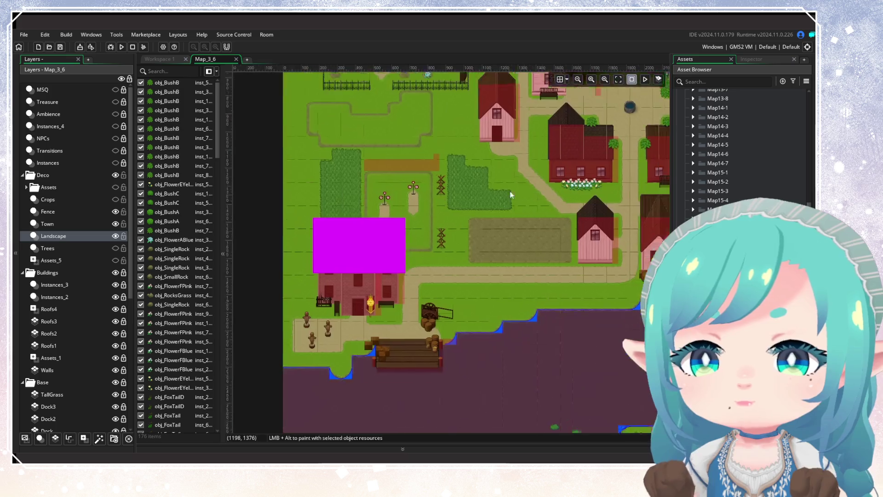
{"action": "scroll", "coordinate": [479, 240], "scroll_direction": "right", "scroll_amount": 2}
{"action": "scroll", "coordinate": [366, 357], "scroll_direction": "up", "scroll_amount": 10}
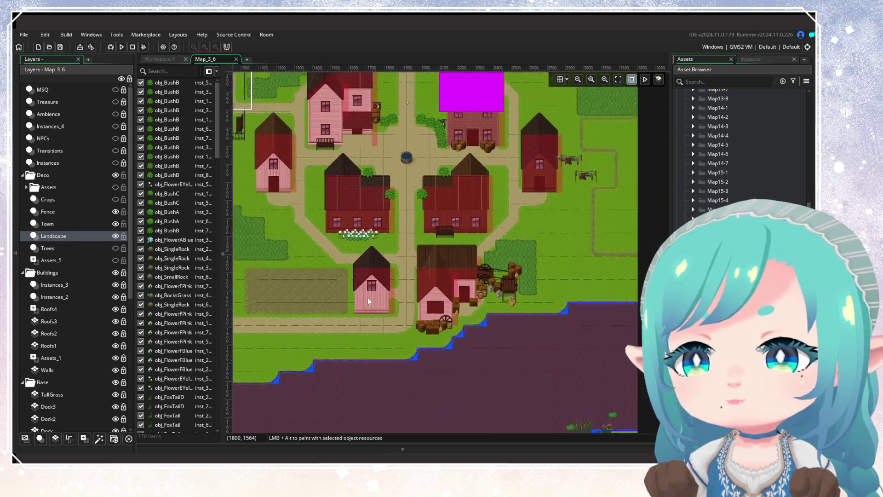
{"action": "scroll", "coordinate": [377, 291], "scroll_direction": "left", "scroll_amount": 3}
{"action": "scroll", "coordinate": [482, 364], "scroll_direction": "down", "scroll_amount": 3}
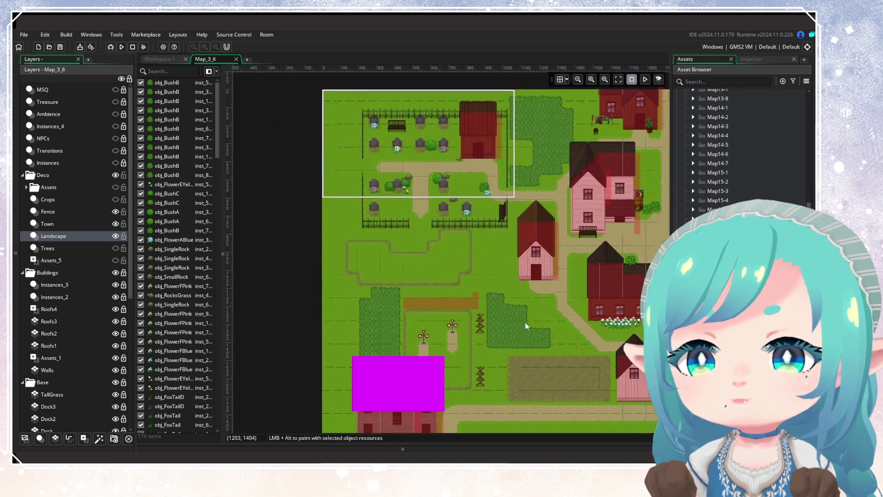
{"action": "scroll", "coordinate": [536, 337], "scroll_direction": "down", "scroll_amount": 5}
{"action": "scroll", "coordinate": [536, 337], "scroll_direction": "right", "scroll_amount": 3}
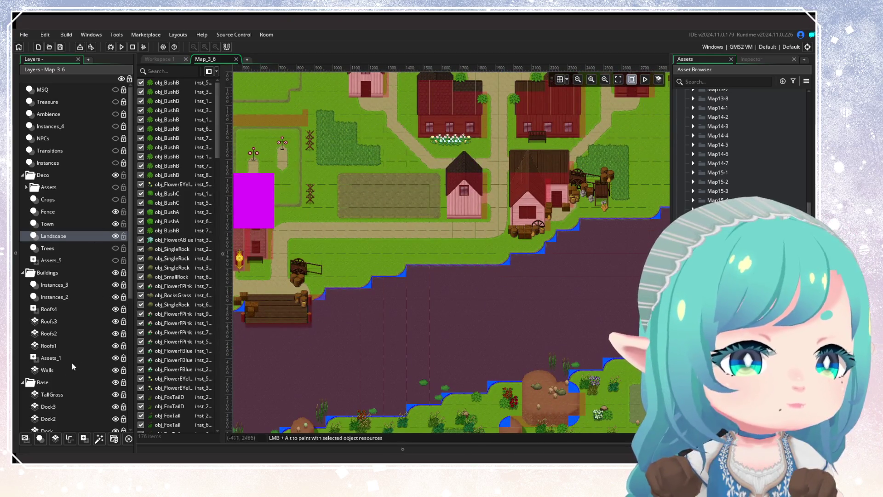
{"action": "left_click", "coordinate": [62, 398]}
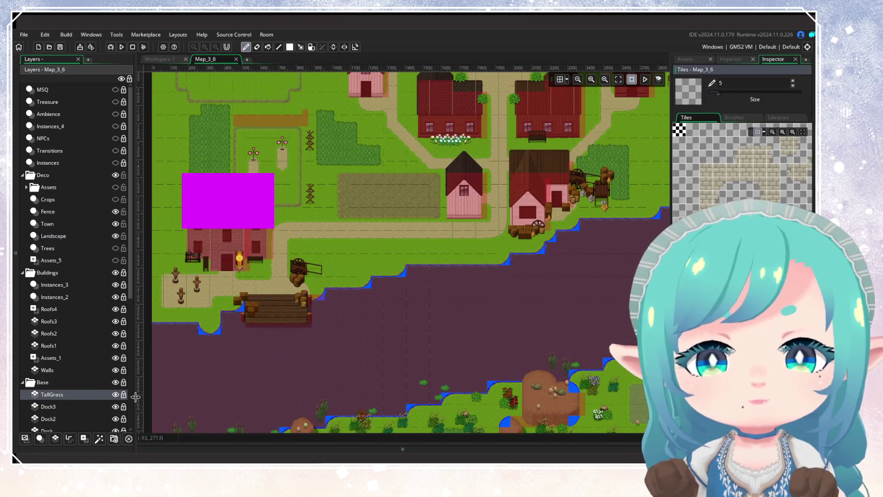
Check the TallGrass tiles' visibility and switch to the eraser with brush size 17
{"action": "scroll", "coordinate": [351, 226], "scroll_direction": "down", "scroll_amount": 5}
{"action": "scroll", "coordinate": [351, 226], "scroll_direction": "down", "scroll_amount": 1}
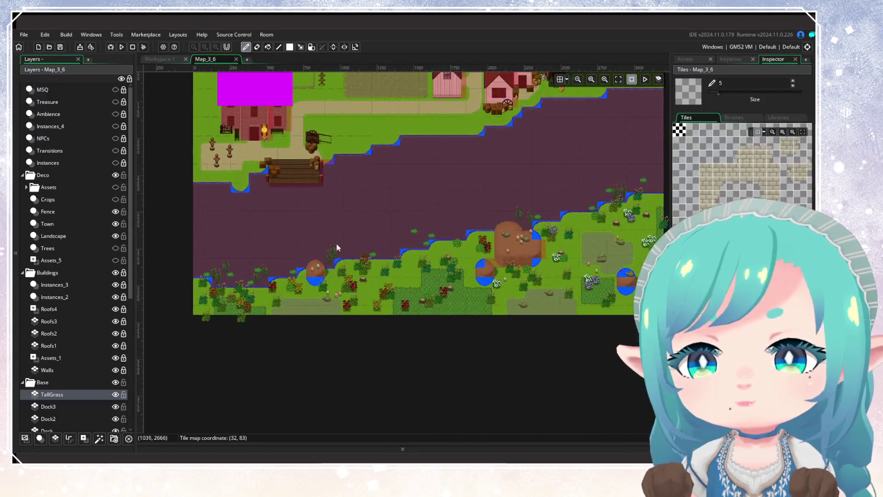
{"action": "left_click", "coordinate": [115, 395]}
{"action": "left_click", "coordinate": [113, 395]}
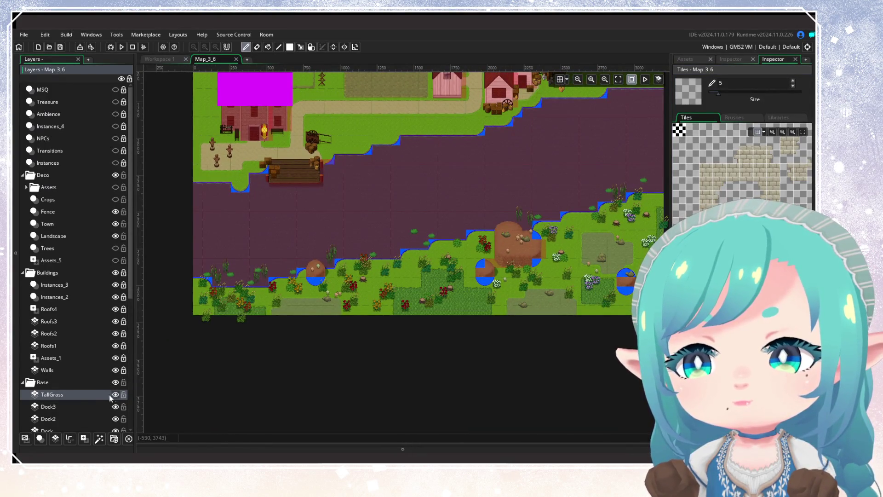
{"action": "scroll", "coordinate": [344, 205], "scroll_direction": "up", "scroll_amount": 5}
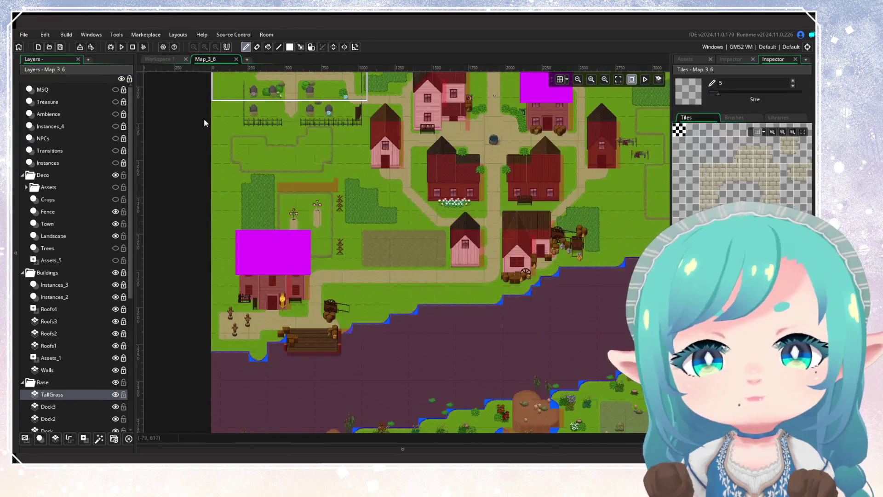
{"action": "key", "text": "e"}
{"action": "left_click", "coordinate": [746, 94]}
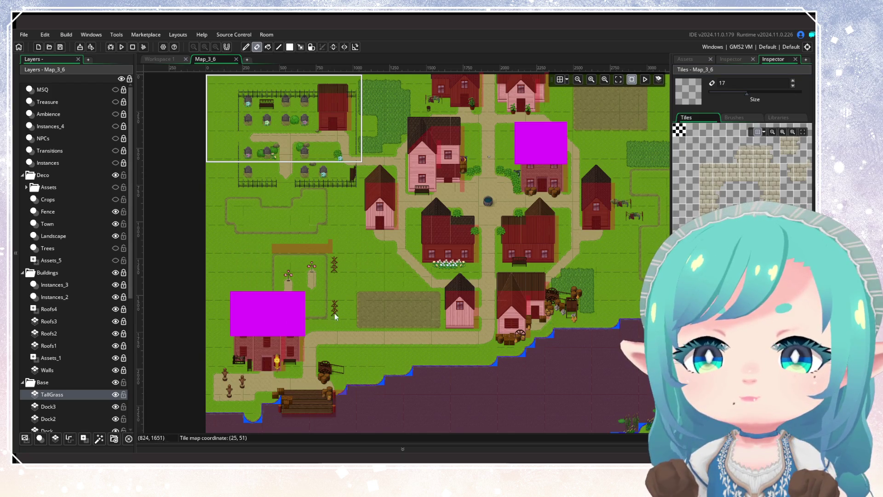
Pan across the map to review it, then close the Map_3_6 room
{"action": "left_click_drag", "start_coordinate": [403, 278], "coordinate": [278, 306]}
{"action": "left_click_drag", "start_coordinate": [527, 152], "coordinate": [640, 178]}
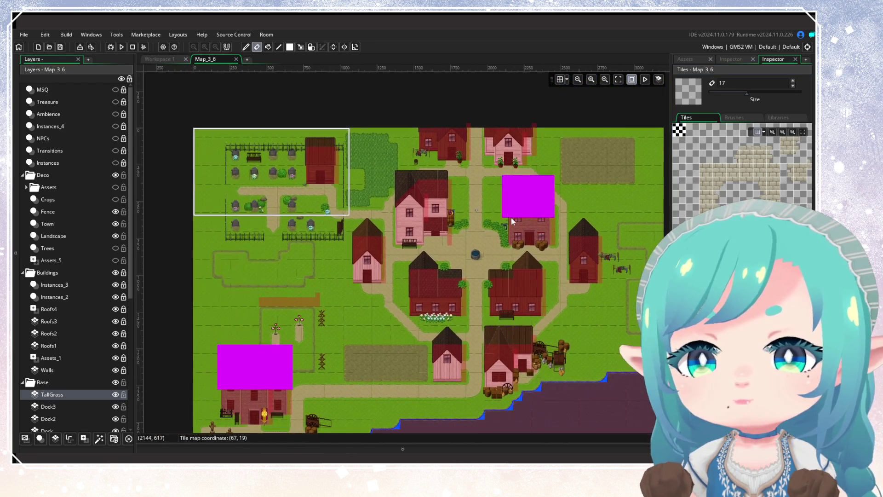
{"action": "left_click_drag", "start_coordinate": [392, 241], "coordinate": [401, 211]}
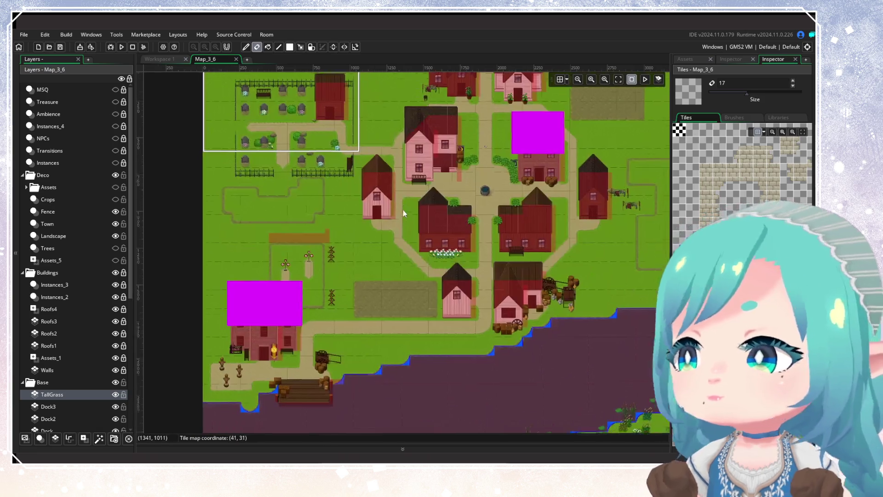
{"action": "scroll", "coordinate": [402, 210], "scroll_direction": "down", "scroll_amount": 2}
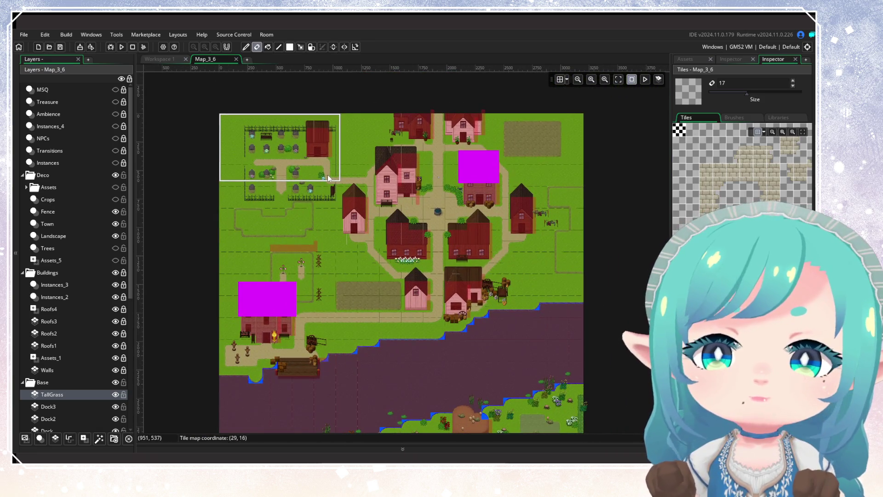
{"action": "scroll", "coordinate": [327, 175], "scroll_direction": "up", "scroll_amount": 2}
{"action": "mouse_move", "coordinate": [324, 169]}
{"action": "left_mouse_down"}
{"action": "mouse_move", "coordinate": [286, 213]}
{"action": "mouse_move", "coordinate": [380, 175]}
{"action": "mouse_move", "coordinate": [280, 140]}
{"action": "mouse_move", "coordinate": [292, 165]}
{"action": "left_mouse_up"}
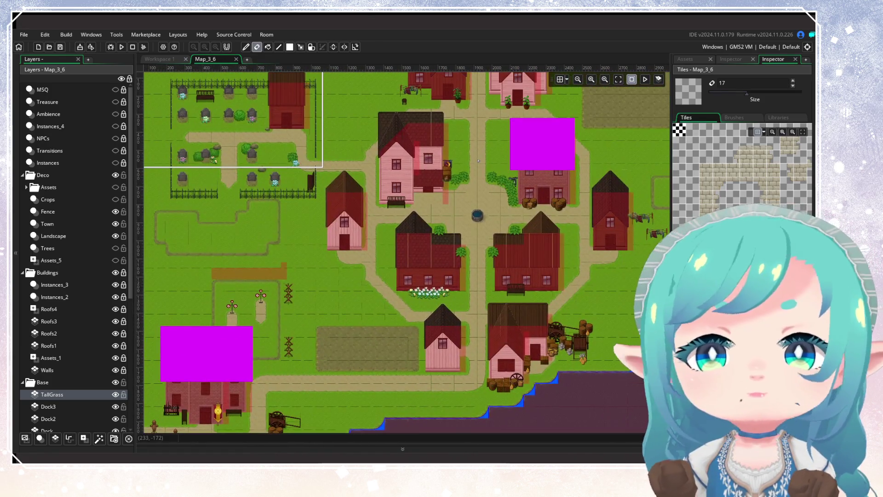
{"action": "left_click", "coordinate": [238, 59]}
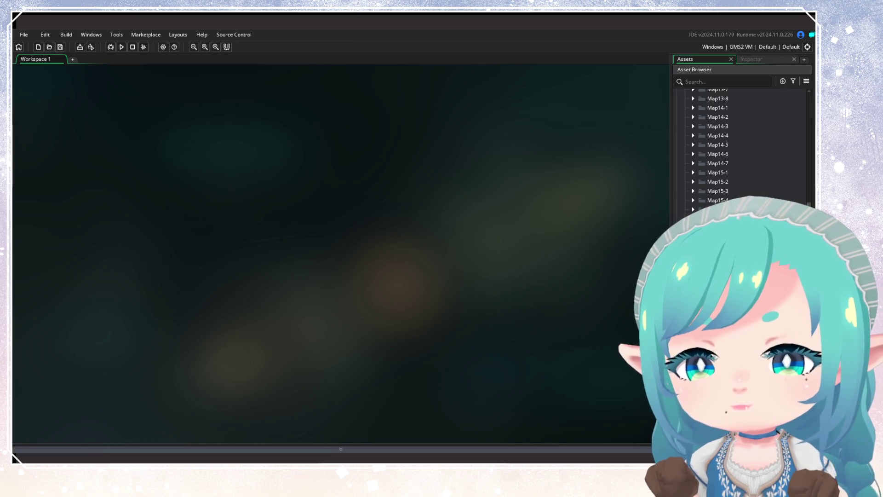
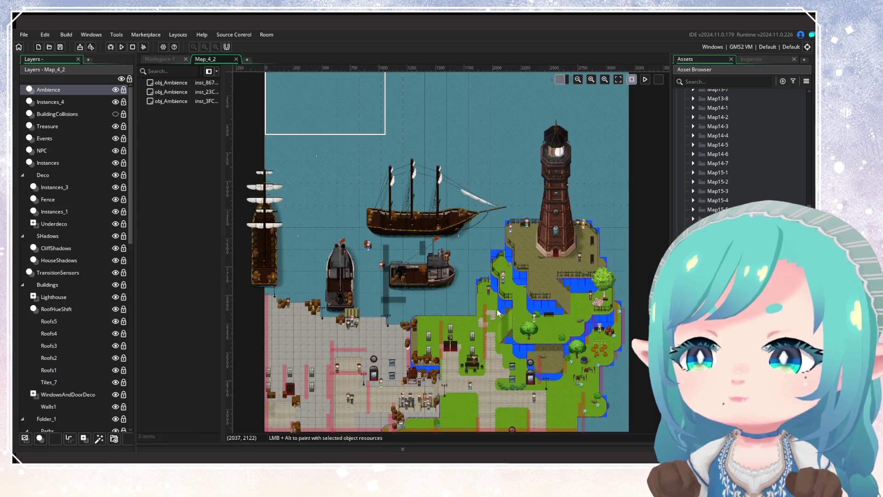
Pan around Map_4_2 to view the ship, then close the Map_4_2 room editor
{"action": "scroll", "coordinate": [429, 248], "scroll_direction": "up", "scroll_amount": 2}
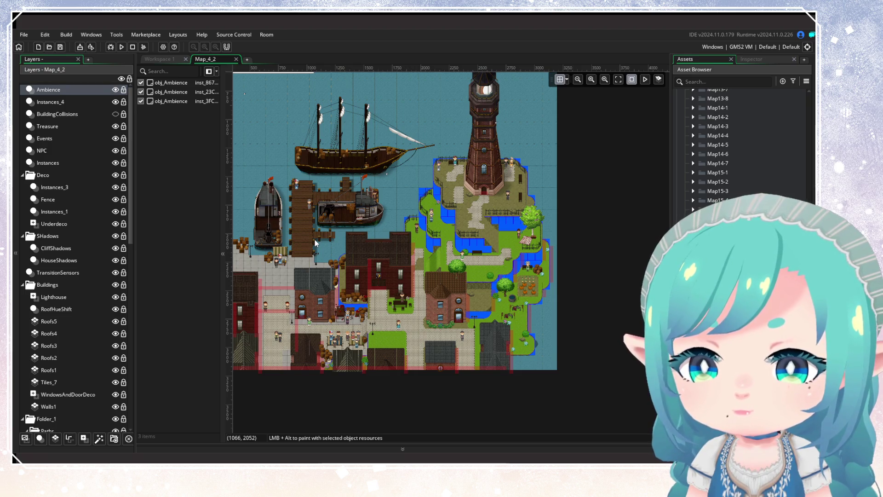
{"action": "mouse_move", "coordinate": [316, 243]}
{"action": "left_mouse_down"}
{"action": "mouse_move", "coordinate": [435, 238]}
{"action": "mouse_move", "coordinate": [416, 242]}
{"action": "left_mouse_up"}
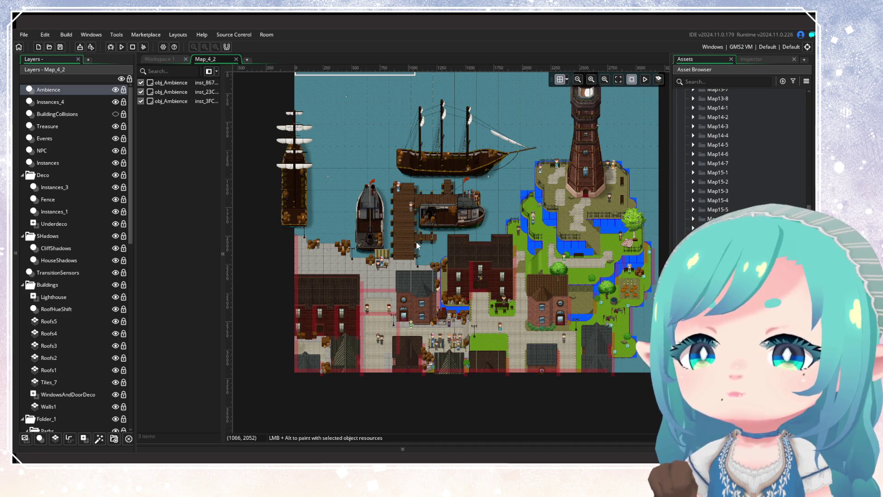
{"action": "left_click_drag", "start_coordinate": [416, 242], "coordinate": [355, 238]}
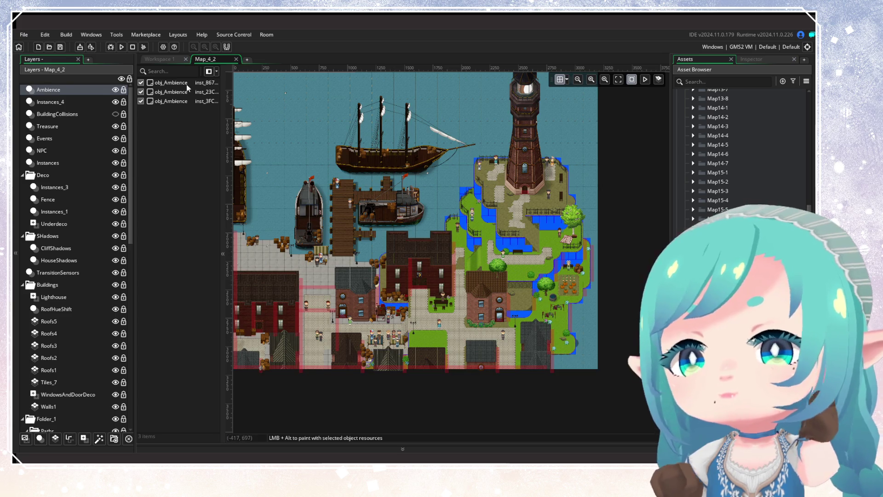
{"action": "left_click", "coordinate": [236, 59]}
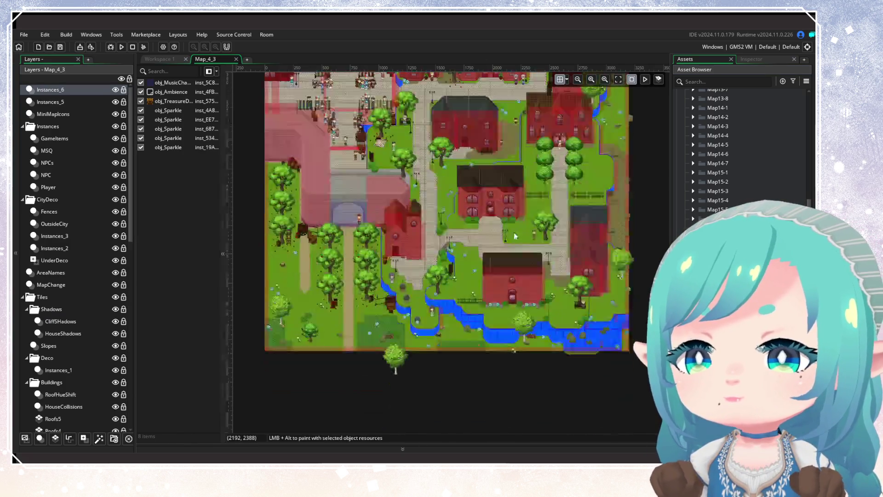
Hide the Instances_6, Instances_5, MiniMapIcons and Instances layers in Map_4_3
{"action": "scroll", "coordinate": [490, 300], "scroll_direction": "up", "scroll_amount": 3}
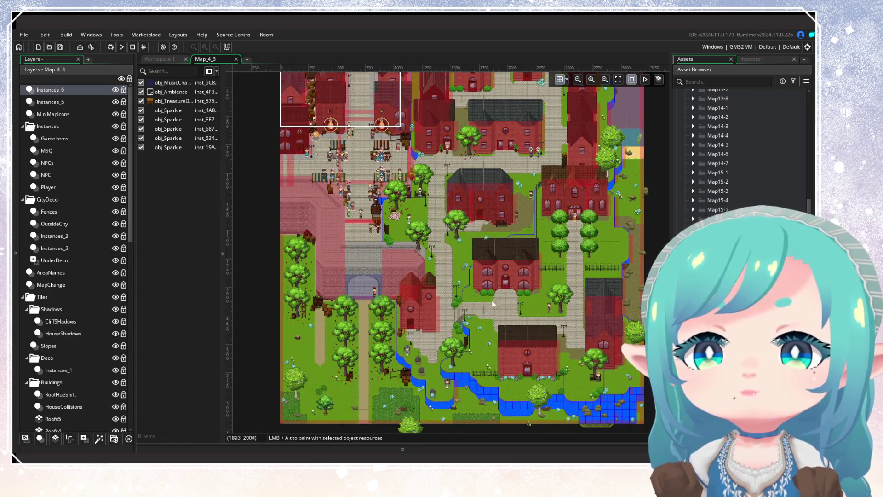
{"action": "left_click", "coordinate": [116, 90]}
{"action": "left_click", "coordinate": [116, 102]}
{"action": "left_click", "coordinate": [116, 113]}
{"action": "left_click", "coordinate": [22, 126]}
{"action": "left_click", "coordinate": [99, 131]}
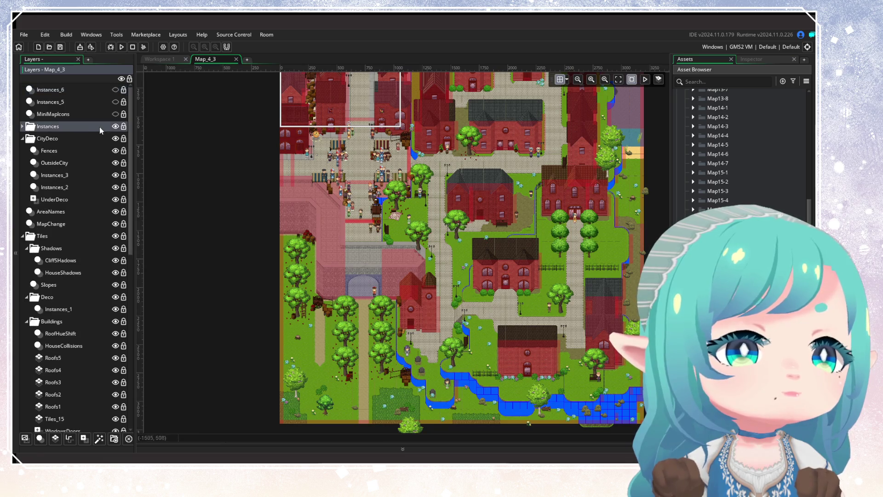
{"action": "left_click", "coordinate": [115, 126]}
Inspect the CityDeco, Fences and OutsideCity layers by toggling visibility, leaving OutsideCity selected
{"action": "left_click", "coordinate": [66, 139]}
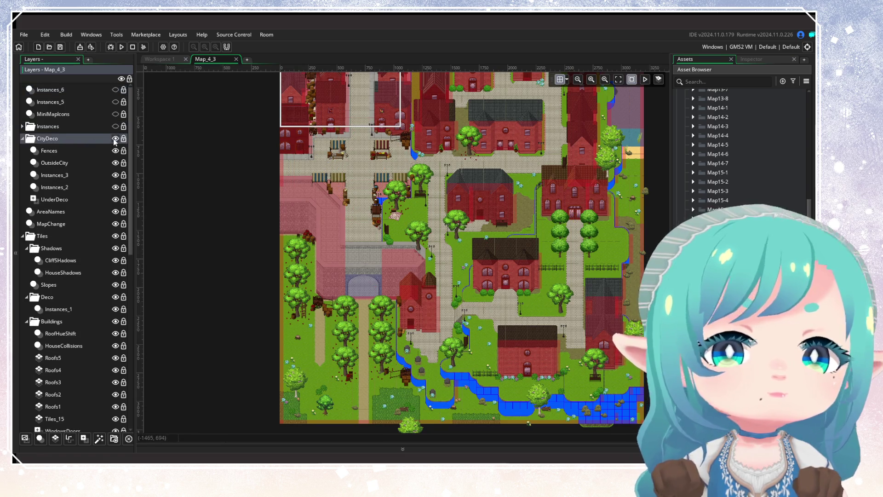
{"action": "left_click", "coordinate": [115, 139]}
{"action": "left_click", "coordinate": [115, 139]}
{"action": "left_click", "coordinate": [114, 139]}
{"action": "left_click", "coordinate": [115, 139]}
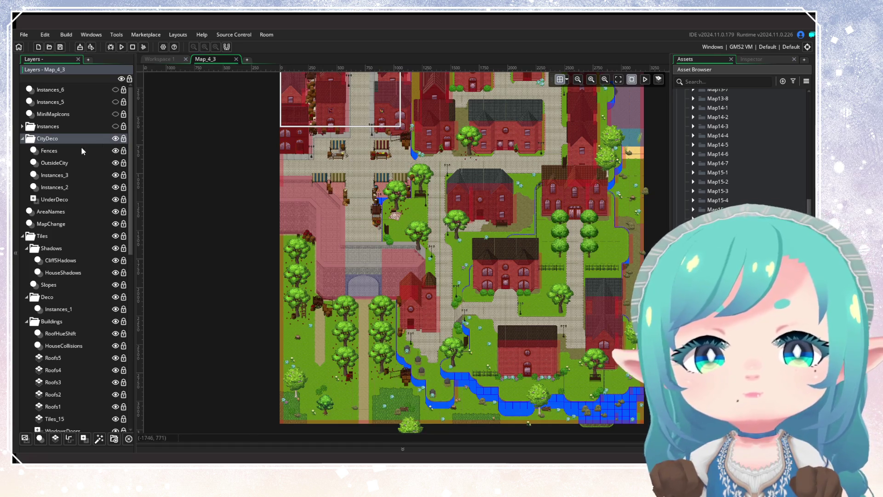
{"action": "left_click", "coordinate": [81, 148]}
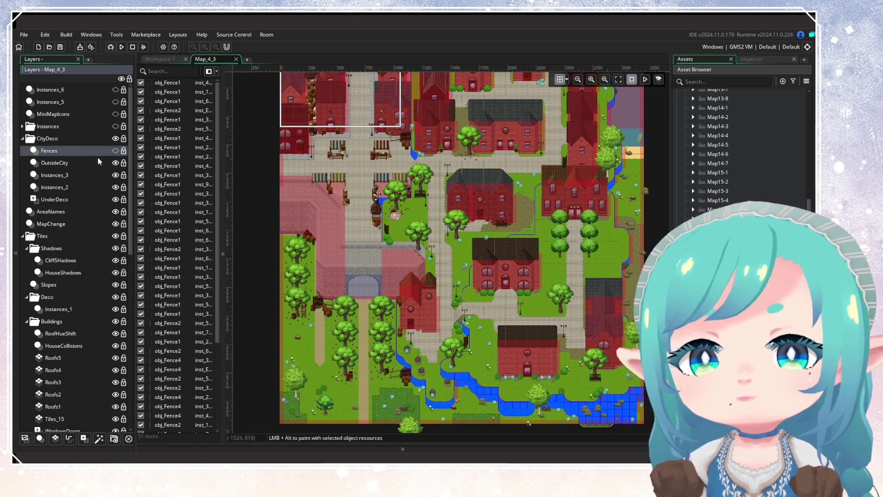
{"action": "left_click", "coordinate": [83, 164]}
{"action": "left_click", "coordinate": [115, 163]}
{"action": "left_click", "coordinate": [115, 163]}
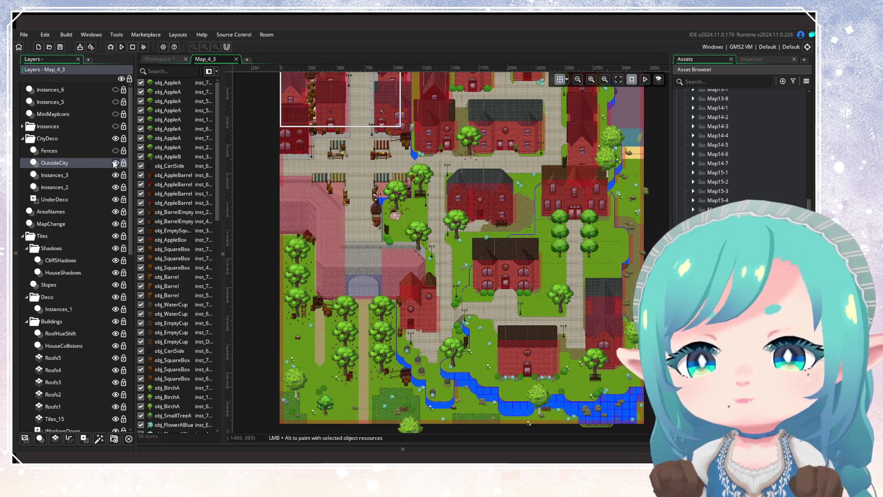
{"action": "scroll", "coordinate": [334, 213], "scroll_direction": "down", "scroll_amount": 2}
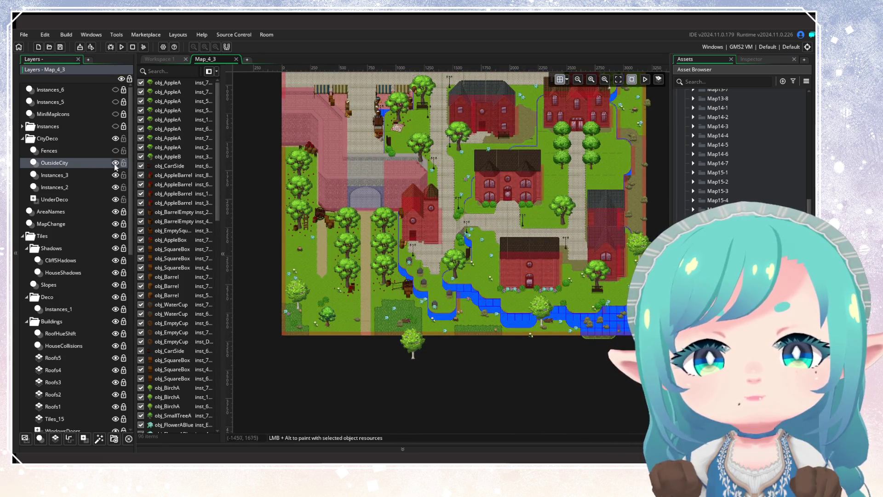
{"action": "scroll", "coordinate": [326, 252], "scroll_direction": "up", "scroll_amount": 2, "text": "ctrl"}
{"action": "scroll", "coordinate": [281, 254], "scroll_direction": "up", "scroll_amount": 1, "text": "ctrl"}
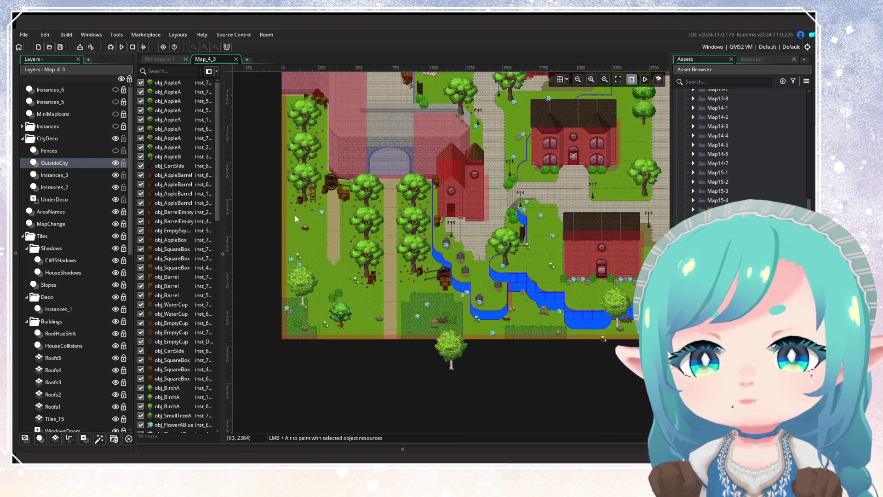
Delete the lower-left and bottom trees, flowers and rocks, plus the two blue flowers
{"action": "mouse_move", "coordinate": [283, 221]}
{"action": "left_mouse_down"}
{"action": "mouse_move", "coordinate": [325, 323]}
{"action": "mouse_move", "coordinate": [338, 333]}
{"action": "left_mouse_up"}
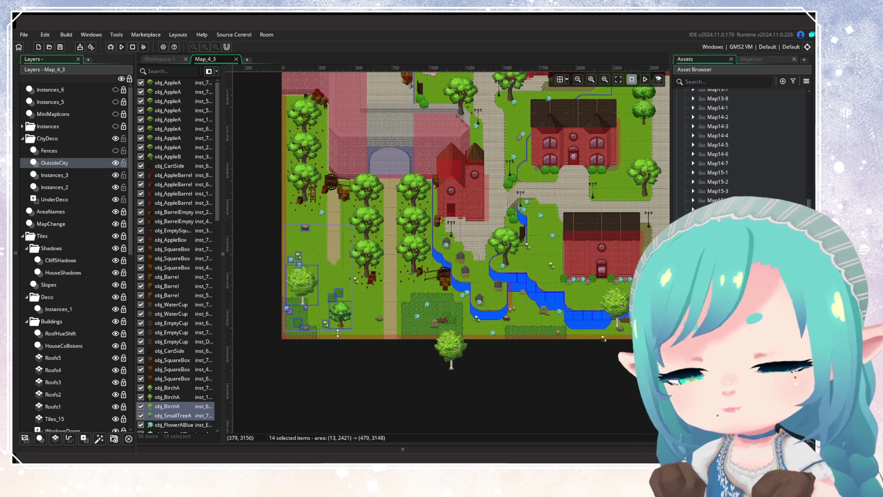
{"action": "key", "text": "Delete"}
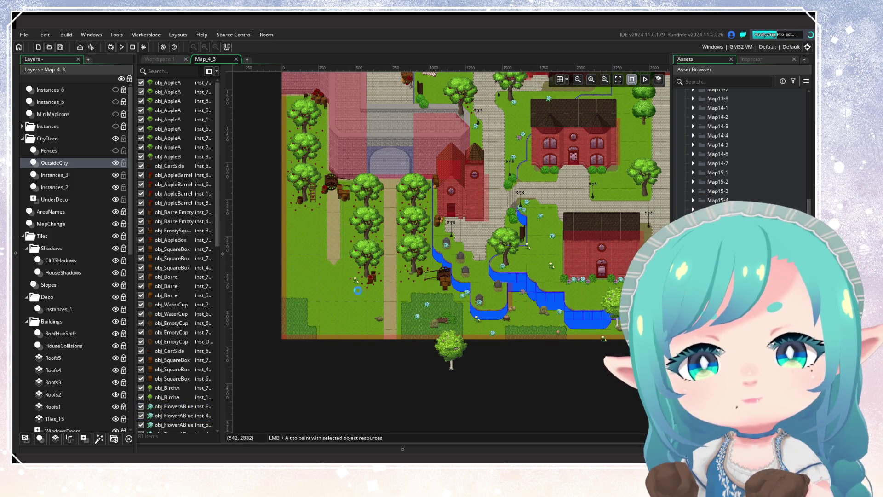
{"action": "mouse_move", "coordinate": [369, 313]}
{"action": "left_mouse_down"}
{"action": "mouse_move", "coordinate": [460, 350]}
{"action": "mouse_move", "coordinate": [479, 367]}
{"action": "left_mouse_up"}
{"action": "key", "text": "Delete"}
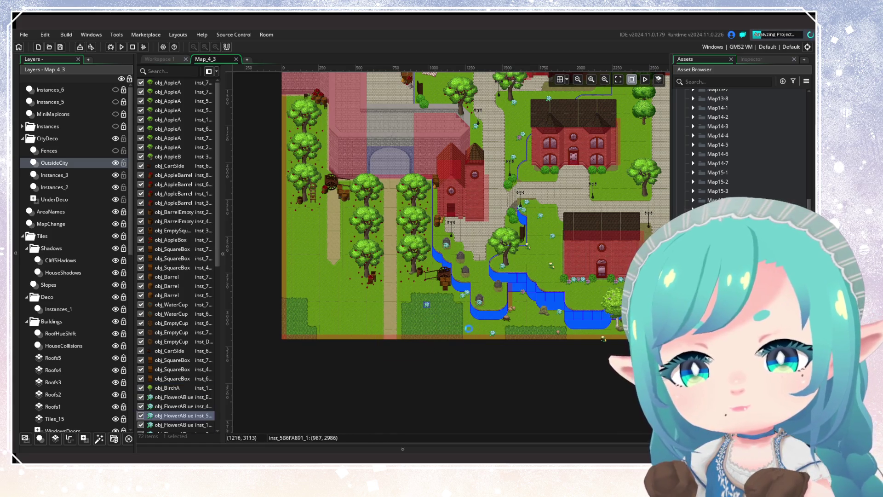
{"action": "mouse_move", "coordinate": [461, 286]}
{"action": "left_mouse_down"}
{"action": "mouse_move", "coordinate": [470, 301]}
{"action": "mouse_move", "coordinate": [393, 328]}
{"action": "mouse_move", "coordinate": [438, 345]}
{"action": "mouse_move", "coordinate": [660, 363]}
{"action": "left_mouse_up"}
{"action": "key", "text": "Delete"}
{"action": "key", "text": "Delete"}
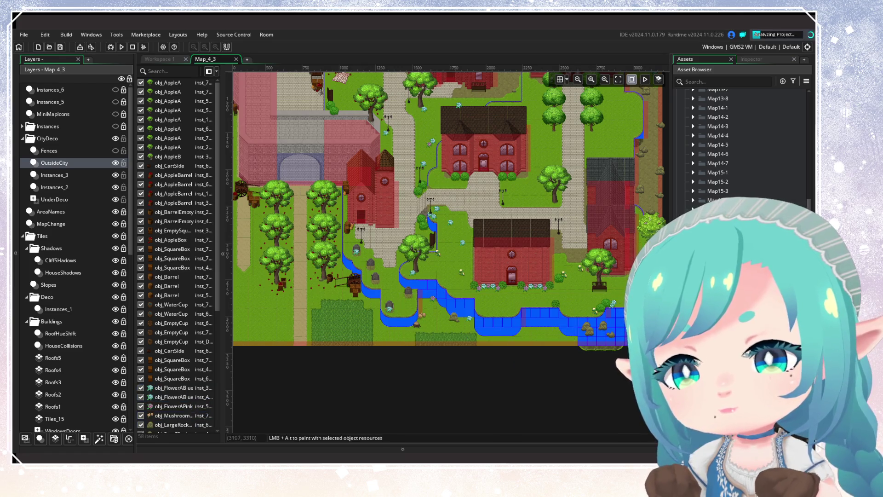
{"action": "left_click_drag", "start_coordinate": [596, 337], "coordinate": [552, 346]}
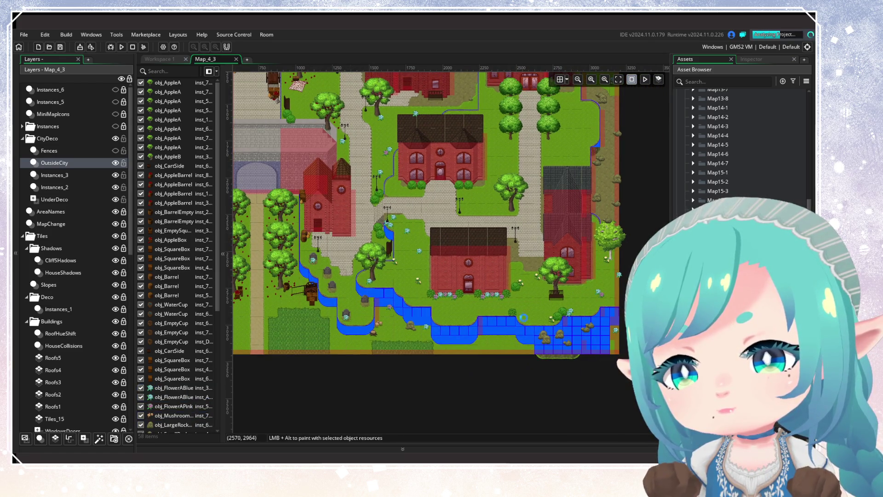
{"action": "left_click", "coordinate": [616, 331]}
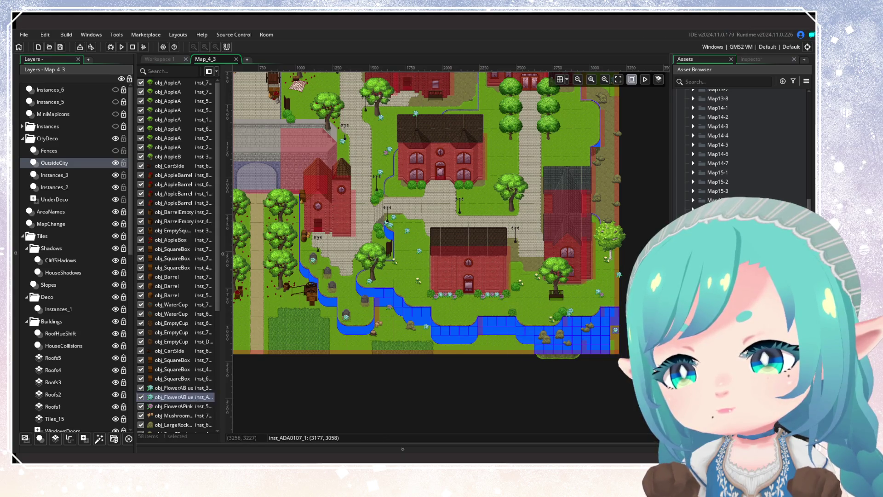
{"action": "left_click", "coordinate": [559, 340]}
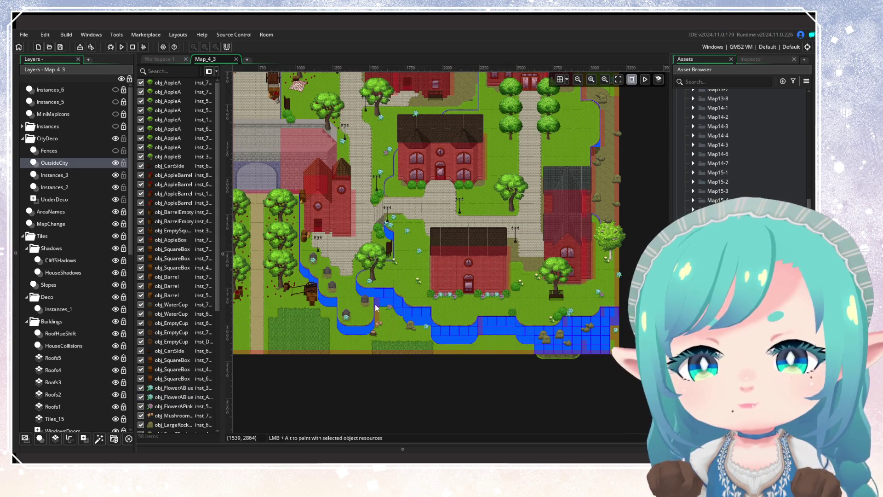
Delete the river-edge and nine right-edge decorations, leaving 37 OutsideCity instances
{"action": "left_click_drag", "start_coordinate": [356, 294], "coordinate": [430, 336]}
{"action": "key", "text": "Delete"}
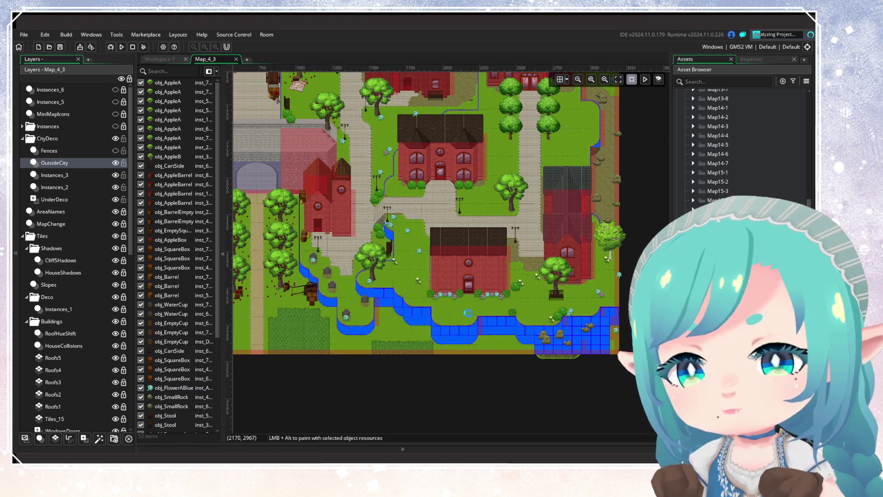
{"action": "left_click_drag", "start_coordinate": [409, 370], "coordinate": [353, 473]}
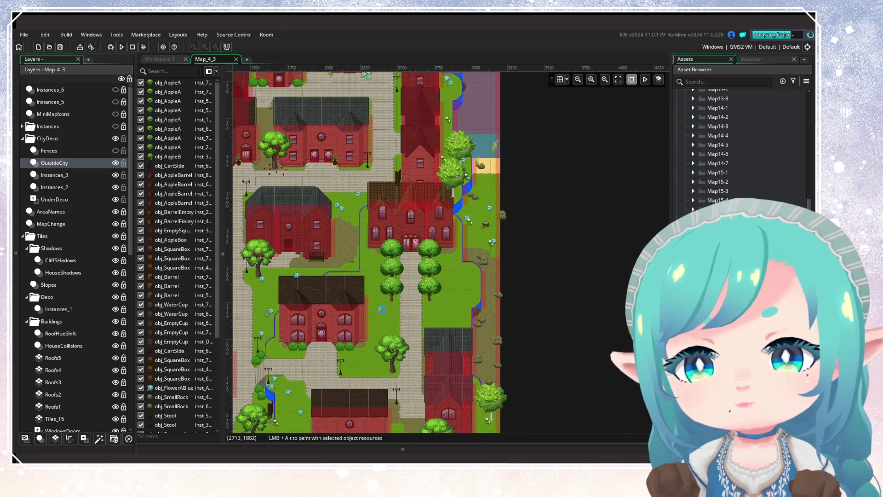
{"action": "left_click", "coordinate": [115, 163]}
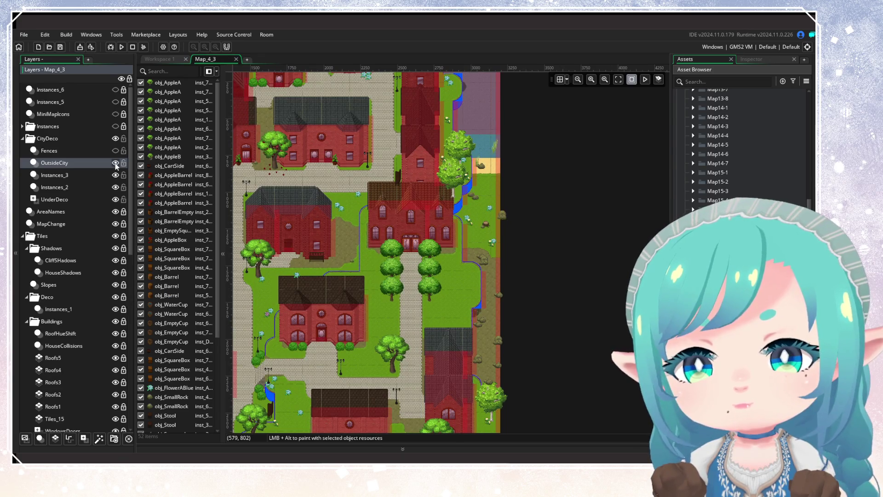
{"action": "left_click", "coordinate": [116, 163]}
{"action": "mouse_move", "coordinate": [449, 161]}
{"action": "left_mouse_down"}
{"action": "mouse_move", "coordinate": [445, 238]}
{"action": "mouse_move", "coordinate": [509, 308]}
{"action": "left_mouse_up"}
{"action": "key", "text": "Delete"}
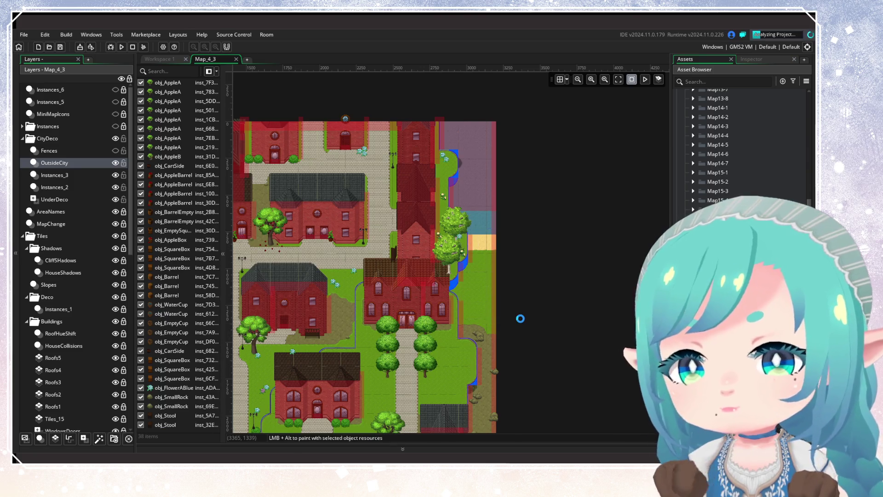
{"action": "double_click", "coordinate": [141, 186]}
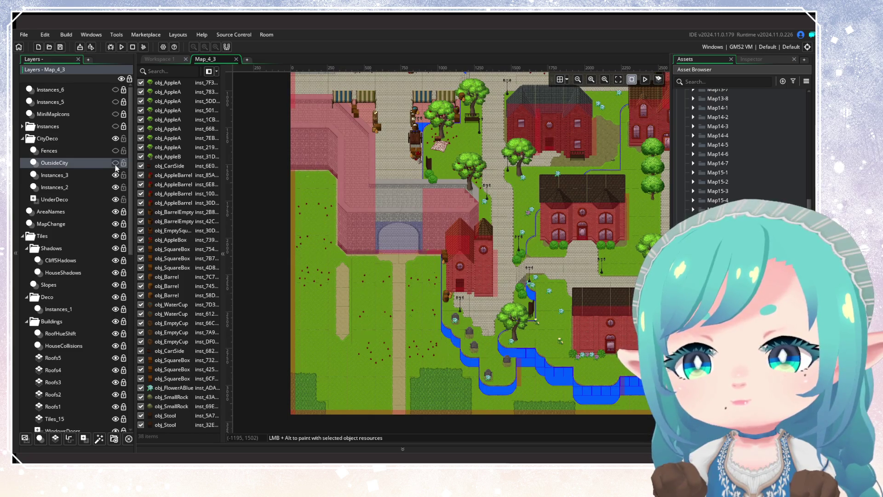
{"action": "scroll", "coordinate": [386, 282], "scroll_direction": "down", "scroll_amount": 5}
{"action": "scroll", "coordinate": [385, 283], "scroll_direction": "up", "scroll_amount": 1}
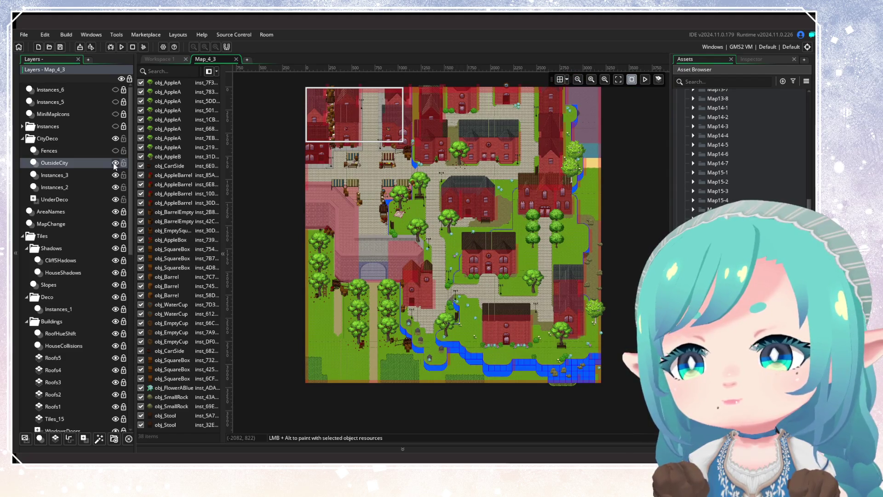
{"action": "scroll", "coordinate": [542, 352], "scroll_direction": "up", "scroll_amount": 3}
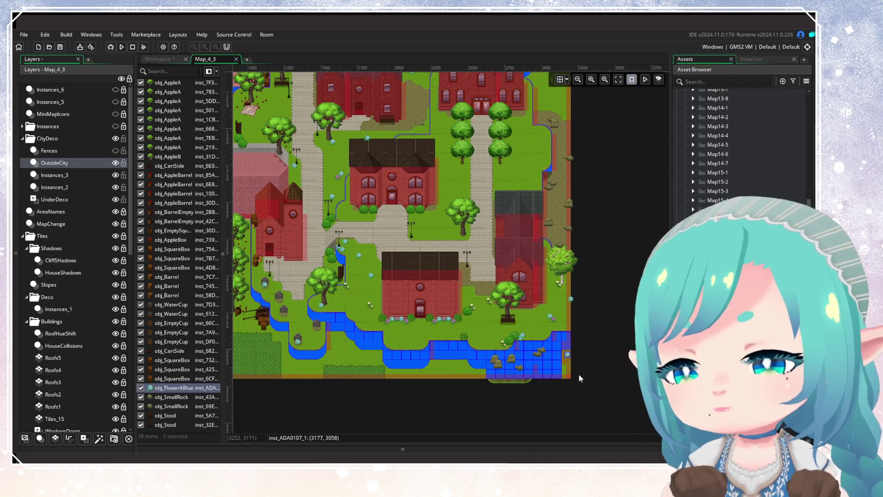
{"action": "scroll", "coordinate": [579, 374], "scroll_direction": "down", "scroll_amount": 3}
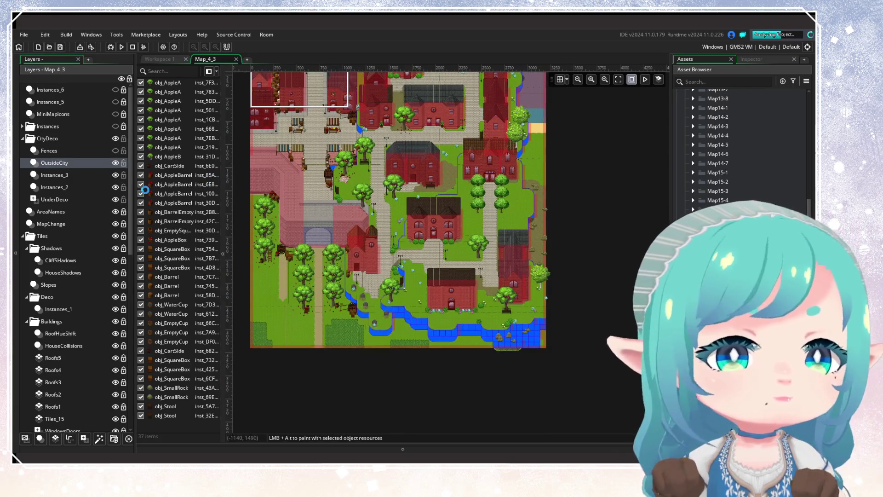
Hide OutsideCity and UnderDeco, checking which objects belong to Instances_3
{"action": "left_click", "coordinate": [116, 163]}
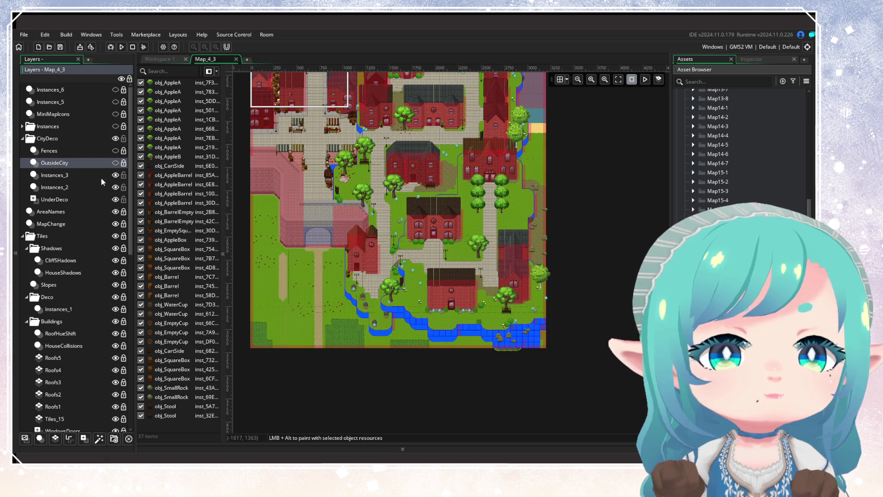
{"action": "left_click", "coordinate": [116, 176]}
{"action": "left_click", "coordinate": [116, 175]}
{"action": "left_click", "coordinate": [115, 175]}
{"action": "left_click", "coordinate": [115, 175]}
{"action": "left_click", "coordinate": [115, 175]}
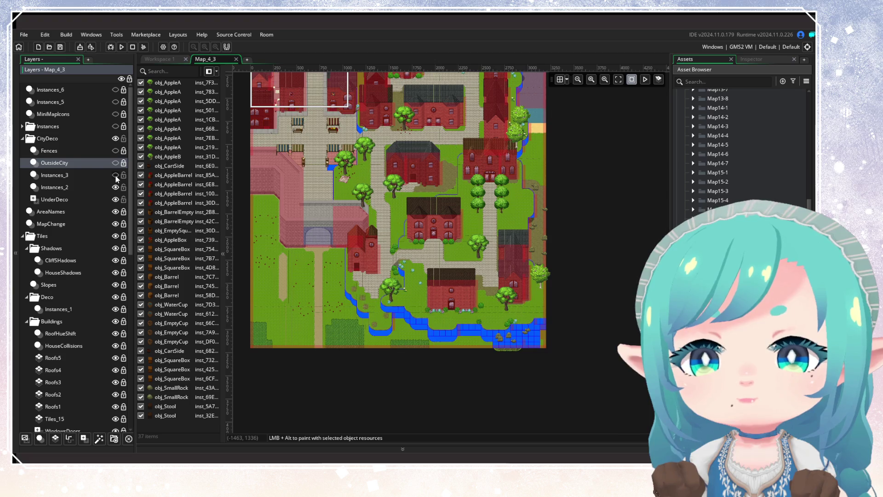
{"action": "left_click", "coordinate": [116, 175]}
{"action": "left_click", "coordinate": [55, 176]}
{"action": "scroll", "coordinate": [535, 297], "scroll_direction": "up", "scroll_amount": 2}
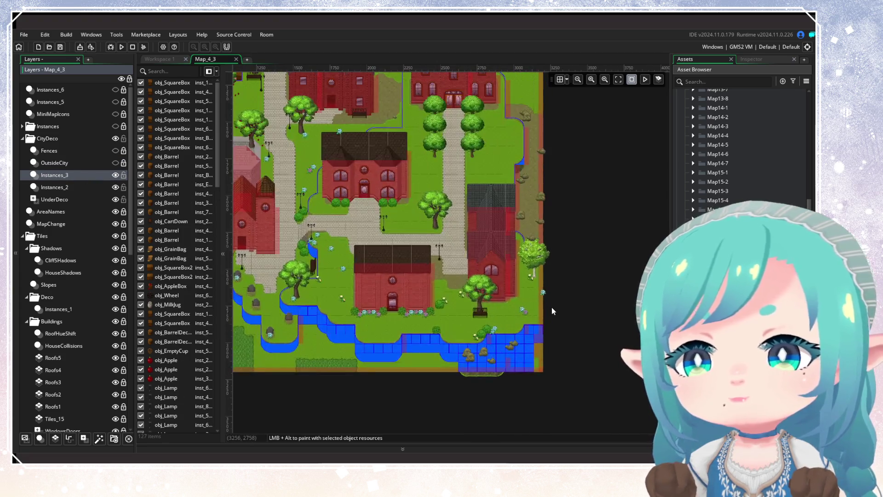
{"action": "left_click", "coordinate": [89, 198]}
{"action": "left_click", "coordinate": [115, 199]}
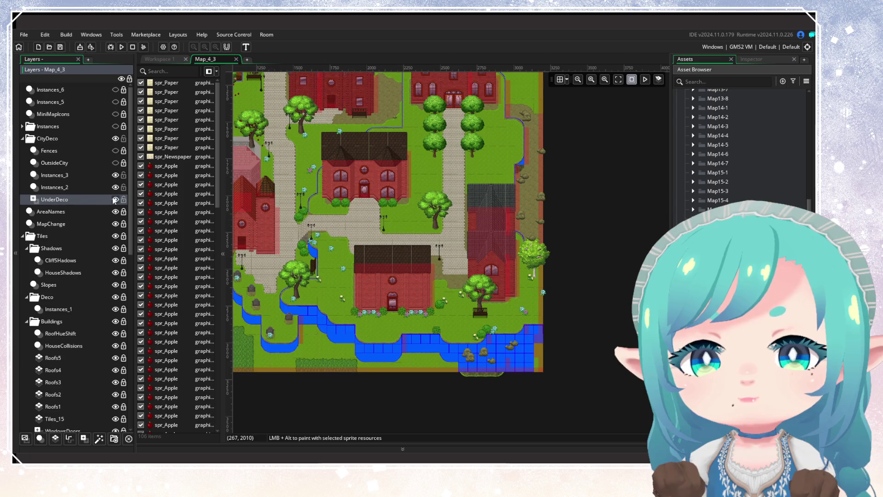
Toggle Instances_2 to see which trees it holds while panning around the map
{"action": "left_click_drag", "start_coordinate": [470, 258], "coordinate": [664, 276]}
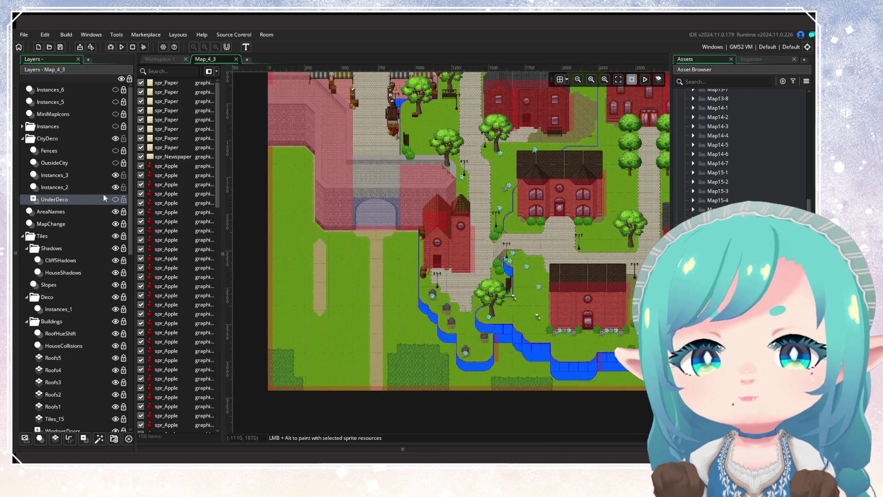
{"action": "left_click", "coordinate": [115, 188]}
{"action": "left_click", "coordinate": [115, 187]}
{"action": "left_click", "coordinate": [114, 187]}
{"action": "left_click", "coordinate": [115, 187]}
{"action": "left_click_drag", "start_coordinate": [397, 202], "coordinate": [351, 343]}
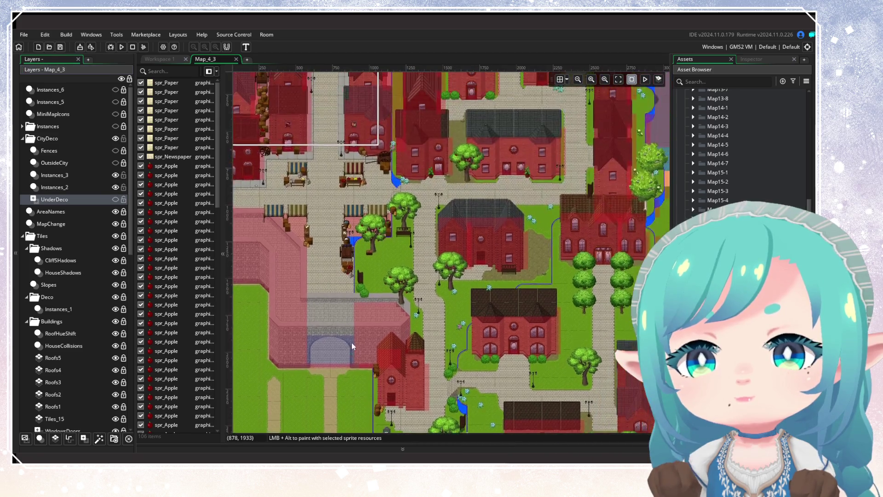
{"action": "scroll", "coordinate": [351, 342], "scroll_direction": "right", "scroll_amount": 5}
{"action": "left_click_drag", "start_coordinate": [473, 272], "coordinate": [454, 183]}
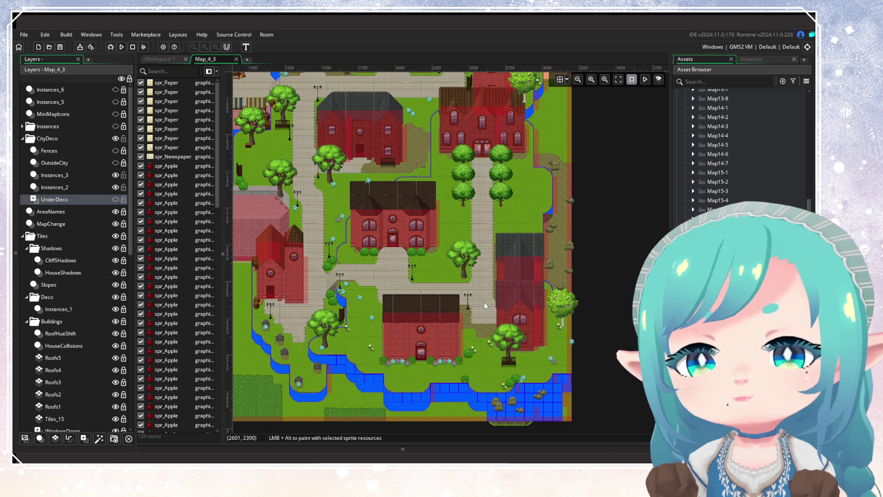
{"action": "scroll", "coordinate": [387, 297], "scroll_direction": "left", "scroll_amount": 3}
{"action": "scroll", "coordinate": [499, 242], "scroll_direction": "up", "scroll_amount": 1}
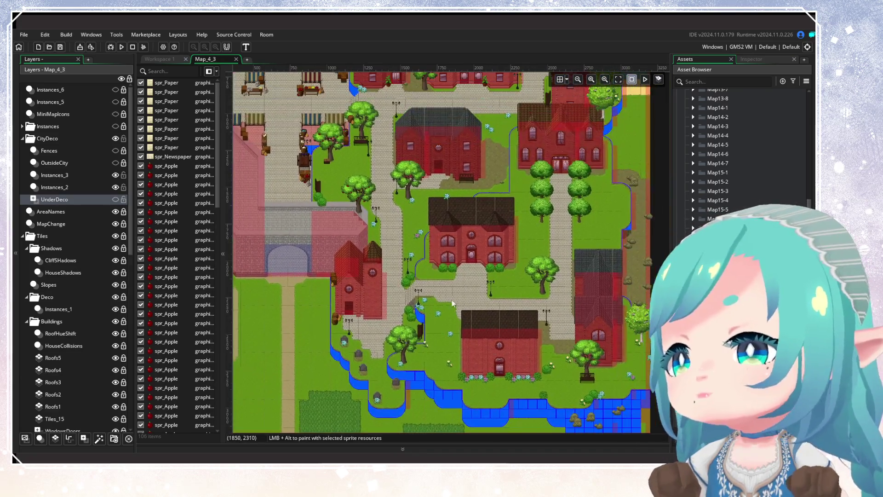
{"action": "scroll", "coordinate": [453, 308], "scroll_direction": "down", "scroll_amount": 2}
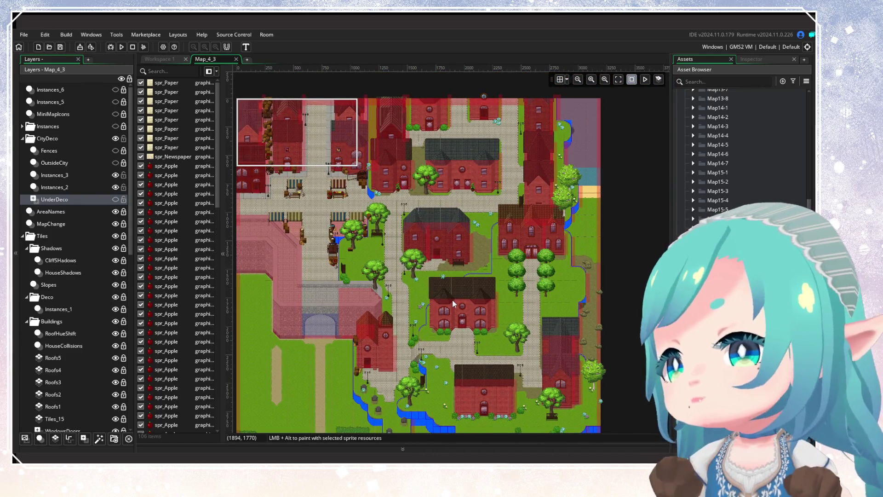
{"action": "scroll", "coordinate": [449, 309], "scroll_direction": "down", "scroll_amount": 2}
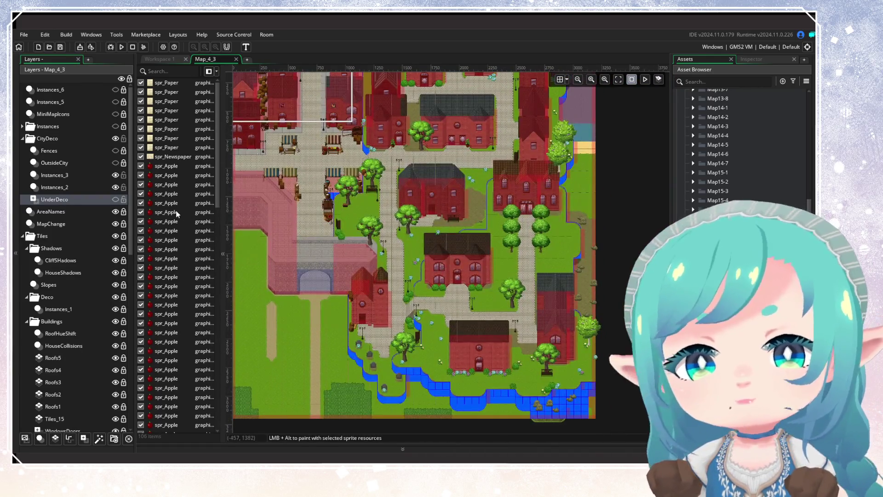
On Instances_2, delete the right-edge objects and the four rocks in the bottom-right water
{"action": "left_click", "coordinate": [104, 188]}
{"action": "scroll", "coordinate": [469, 210], "scroll_direction": "right", "scroll_amount": 4}
{"action": "mouse_move", "coordinate": [469, 211]}
{"action": "left_mouse_down"}
{"action": "mouse_move", "coordinate": [492, 235]}
{"action": "mouse_move", "coordinate": [504, 286]}
{"action": "left_mouse_up"}
{"action": "key", "text": "Delete"}
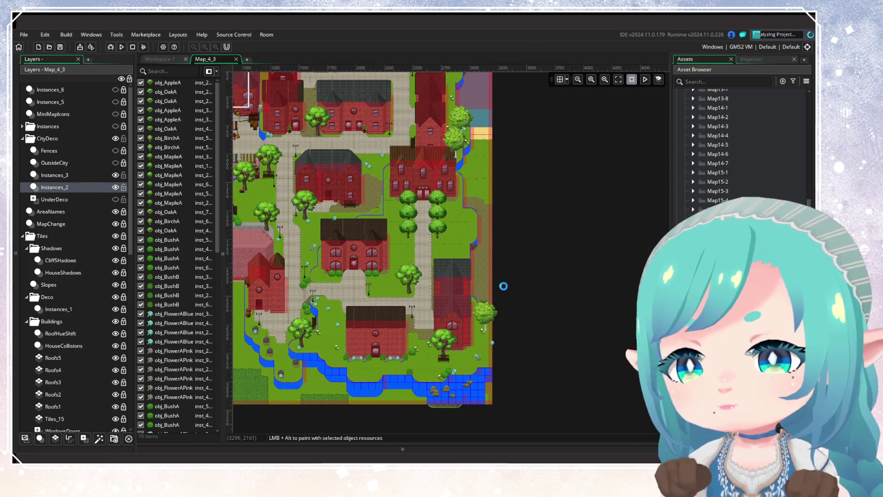
{"action": "left_click", "coordinate": [487, 297]}
{"action": "key", "text": "Delete"}
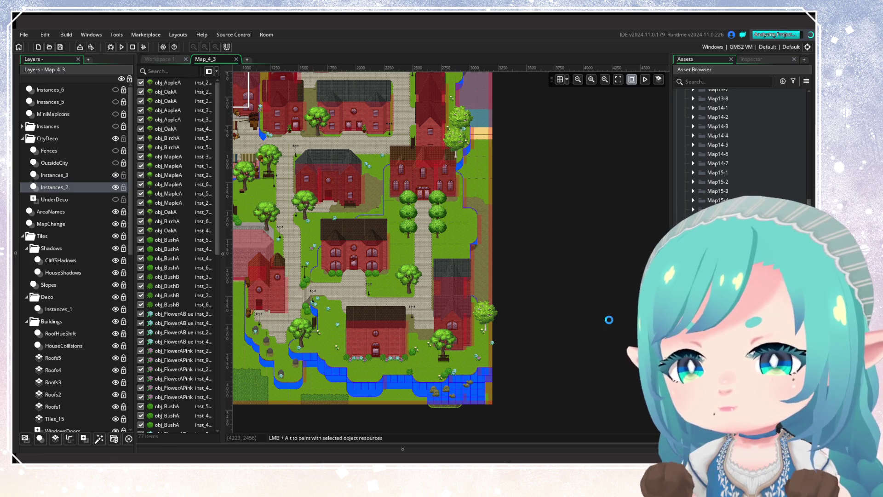
{"action": "left_click_drag", "start_coordinate": [430, 381], "coordinate": [466, 406]}
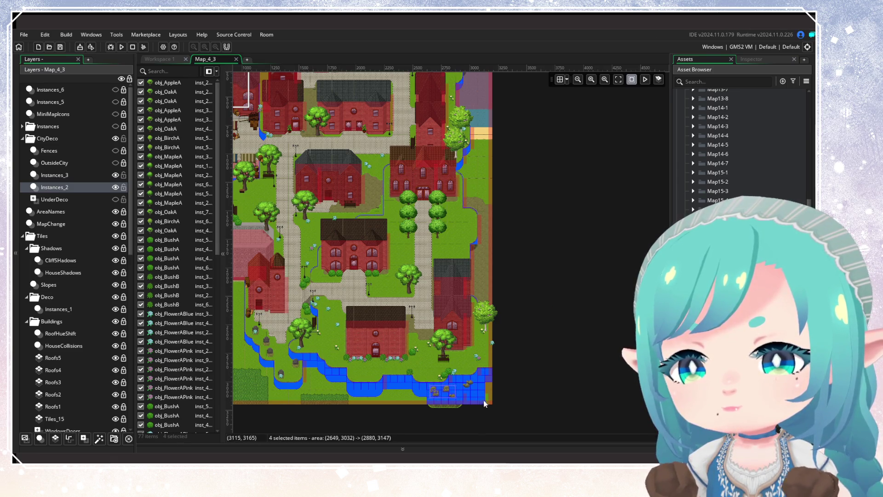
{"action": "key", "text": "Delete"}
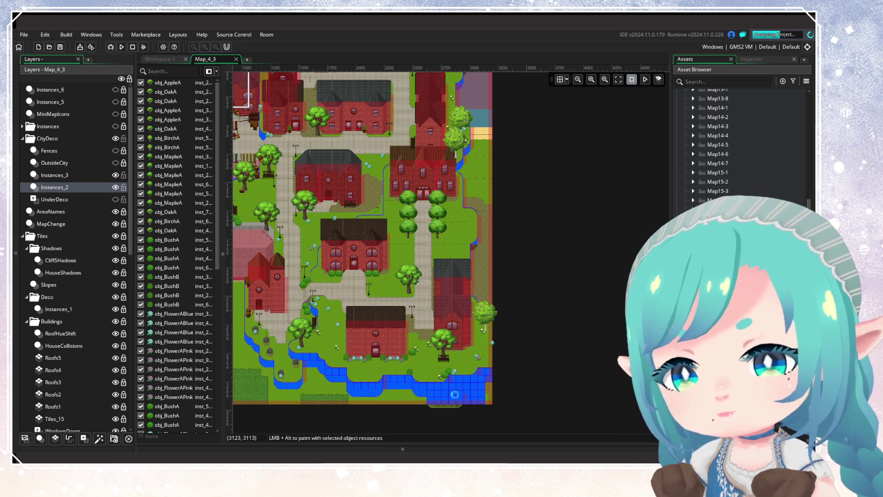
{"action": "scroll", "coordinate": [319, 352], "scroll_direction": "down", "scroll_amount": 5}
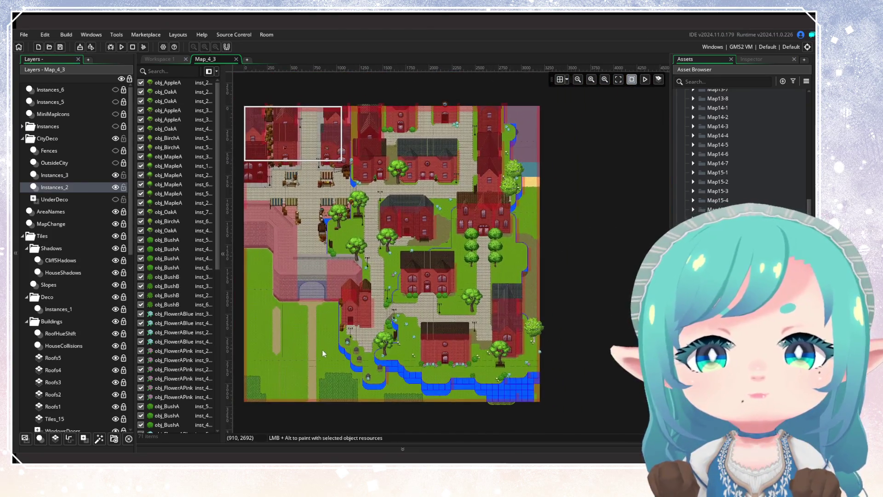
Compare the Instances_3 and Instances_2 objects by toggling visibility, then close the Map_4_3 room editor
{"action": "left_click", "coordinate": [115, 176]}
{"action": "left_click", "coordinate": [115, 177]}
{"action": "left_click", "coordinate": [115, 177]}
{"action": "left_click", "coordinate": [115, 177]}
{"action": "left_click", "coordinate": [115, 176]}
{"action": "left_click", "coordinate": [115, 177]}
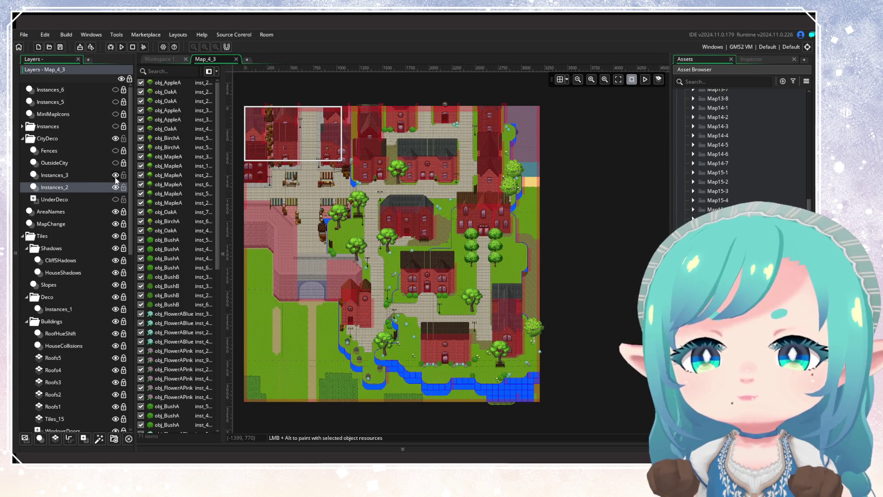
{"action": "left_click", "coordinate": [116, 187]}
{"action": "left_click", "coordinate": [116, 188]}
{"action": "left_click", "coordinate": [115, 187]}
{"action": "left_click", "coordinate": [115, 187]}
{"action": "left_click", "coordinate": [115, 187]}
{"action": "left_click", "coordinate": [115, 187]}
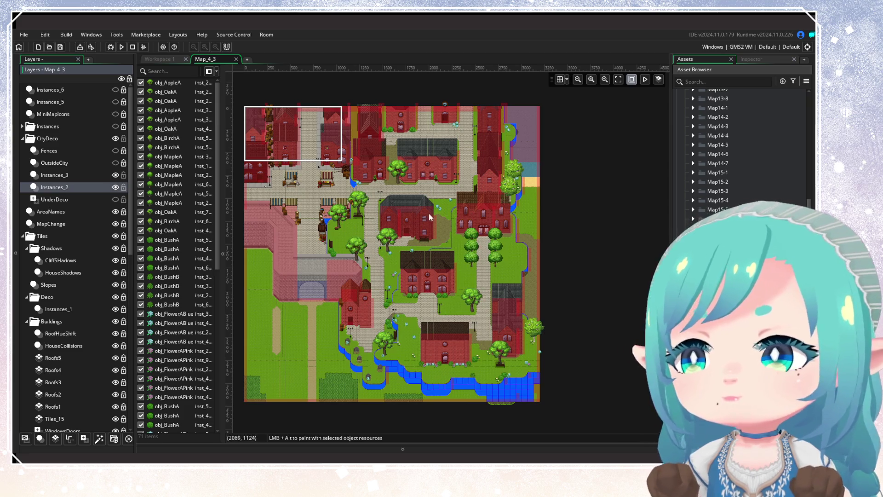
{"action": "scroll", "coordinate": [422, 227], "scroll_direction": "up", "scroll_amount": 2}
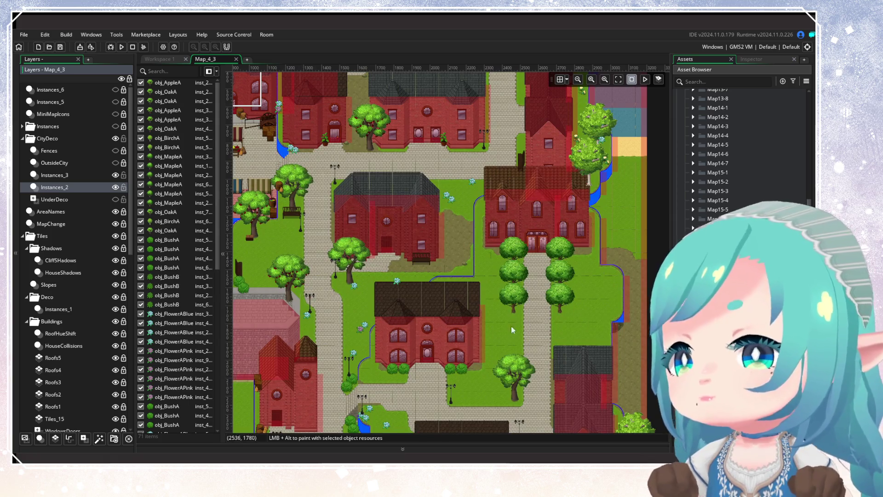
{"action": "scroll", "coordinate": [526, 321], "scroll_direction": "down", "scroll_amount": 5}
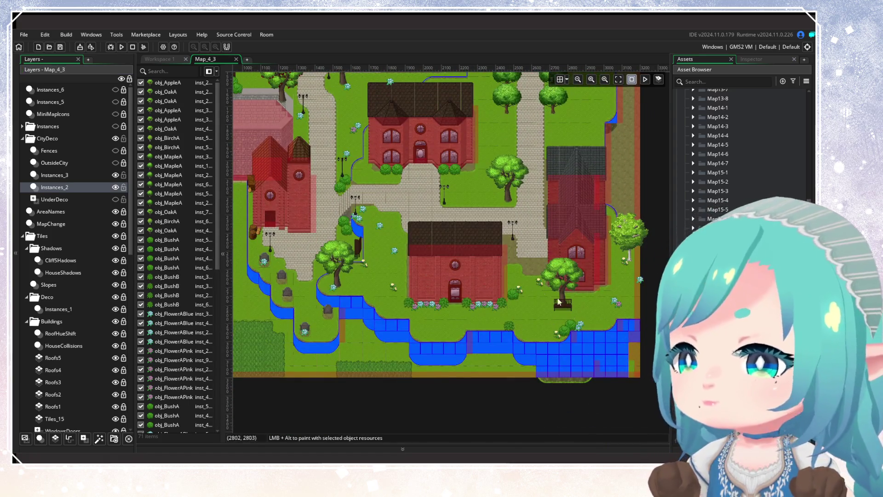
{"action": "scroll", "coordinate": [566, 303], "scroll_direction": "left", "scroll_amount": 5}
{"action": "scroll", "coordinate": [454, 291], "scroll_direction": "up", "scroll_amount": 5}
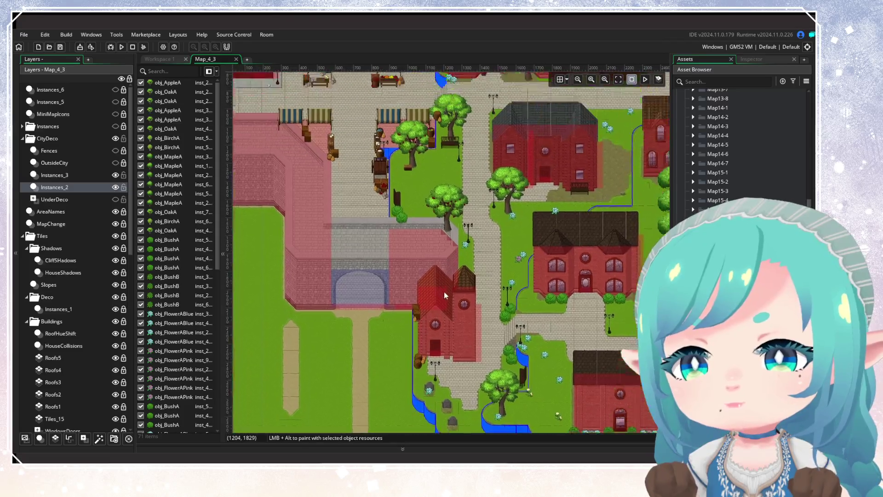
{"action": "scroll", "coordinate": [424, 228], "scroll_direction": "down", "scroll_amount": 3}
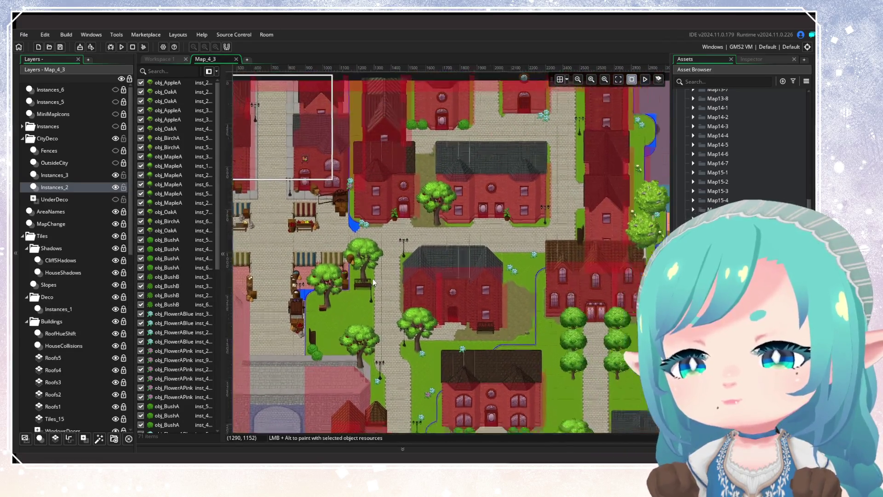
{"action": "scroll", "coordinate": [399, 256], "scroll_direction": "up", "scroll_amount": 1}
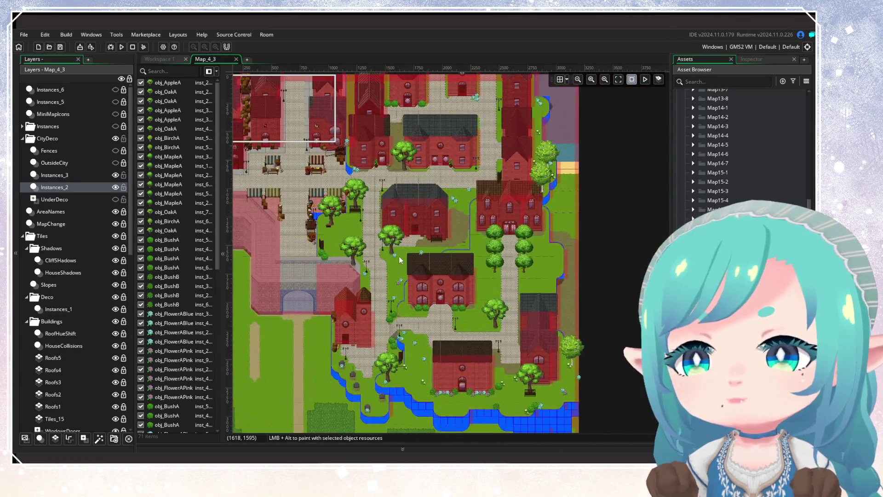
{"action": "left_click", "coordinate": [116, 187]}
{"action": "left_click", "coordinate": [116, 187]}
{"action": "left_click", "coordinate": [116, 188]}
{"action": "left_click", "coordinate": [118, 189]}
{"action": "left_click", "coordinate": [117, 189]}
{"action": "left_click", "coordinate": [117, 189]}
{"action": "scroll", "coordinate": [357, 267], "scroll_direction": "up", "scroll_amount": 2}
{"action": "scroll", "coordinate": [357, 264], "scroll_direction": "down", "scroll_amount": 2}
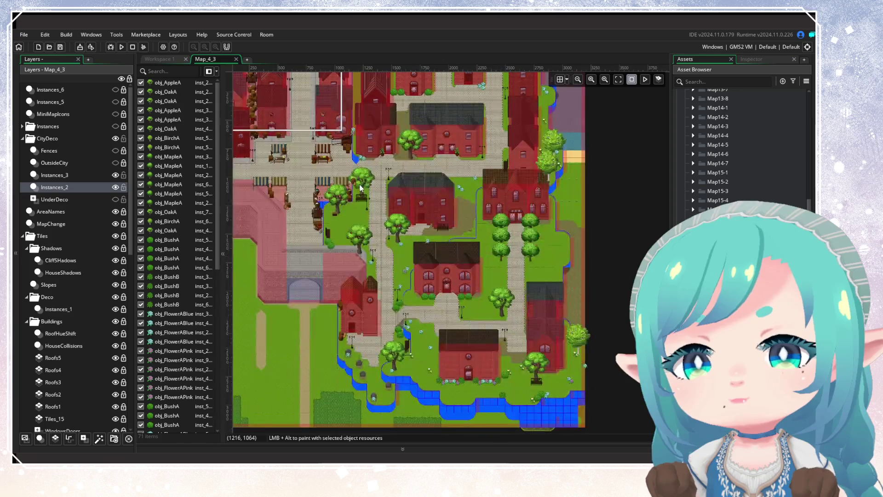
{"action": "left_click", "coordinate": [236, 60]}
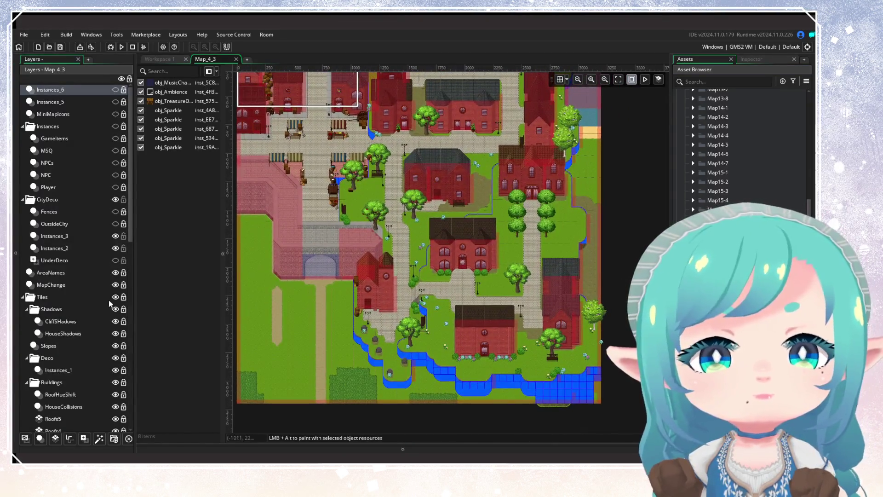
{"action": "scroll", "coordinate": [115, 303], "scroll_direction": "down", "scroll_amount": 10}
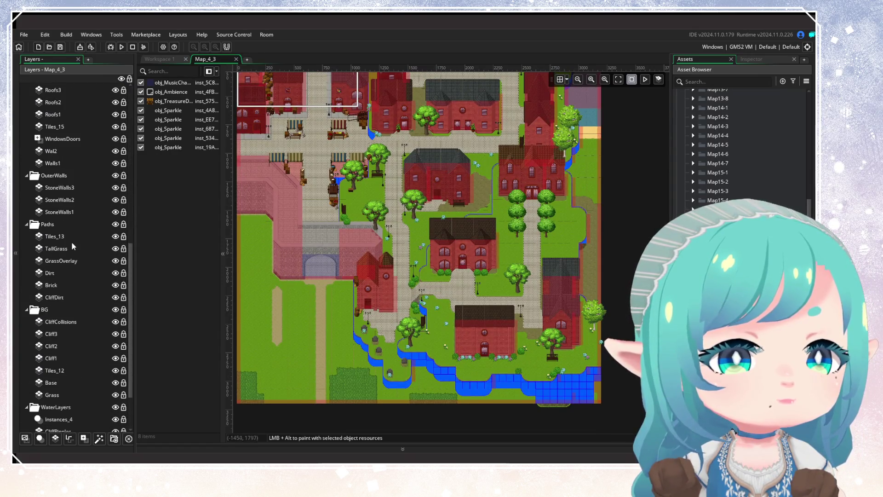
Select the TallGrass tile layer in the Paths group for painting
{"action": "left_click", "coordinate": [73, 248]}
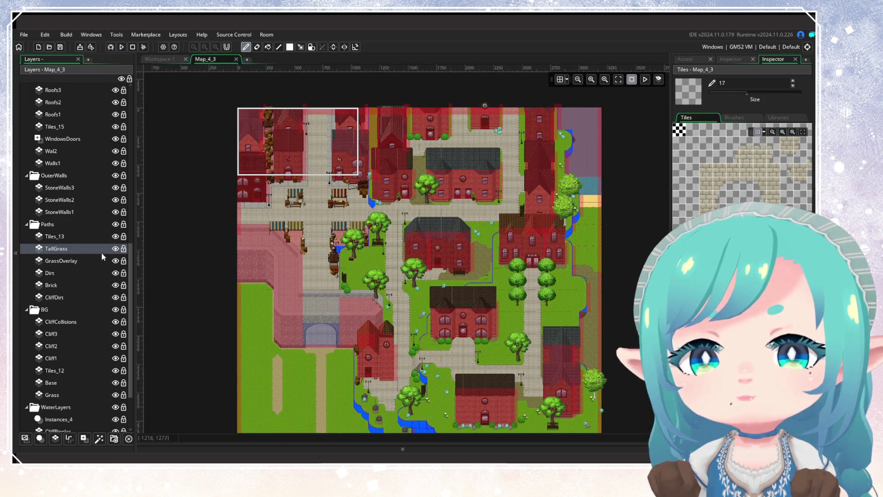
{"action": "scroll", "coordinate": [156, 255], "scroll_direction": "down", "scroll_amount": 3}
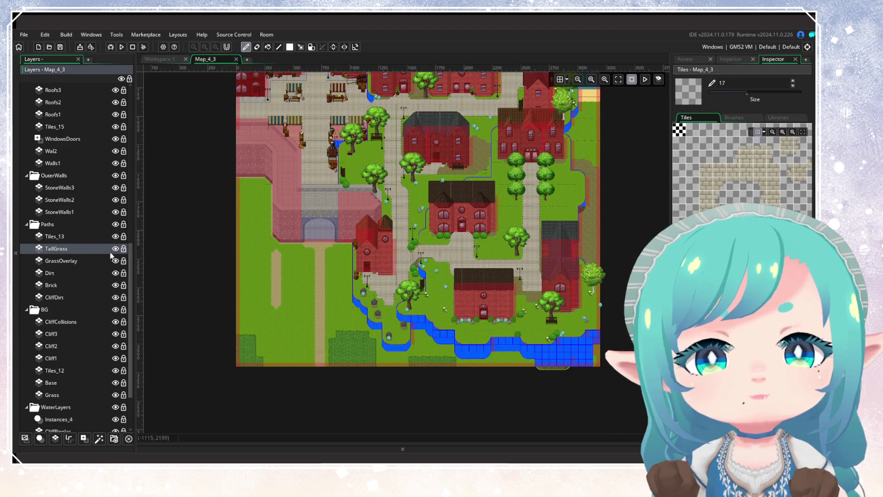
{"action": "scroll", "coordinate": [106, 224], "scroll_direction": "up", "scroll_amount": 5}
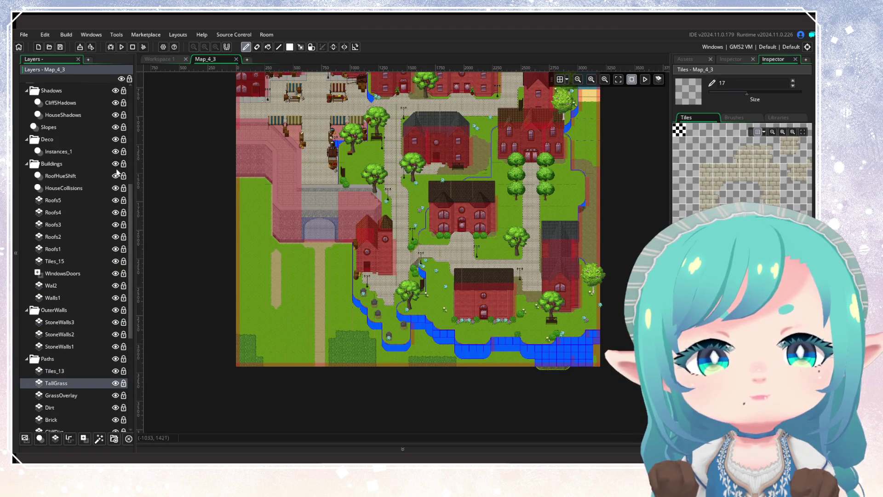
{"action": "scroll", "coordinate": [91, 363], "scroll_direction": "down", "scroll_amount": 3}
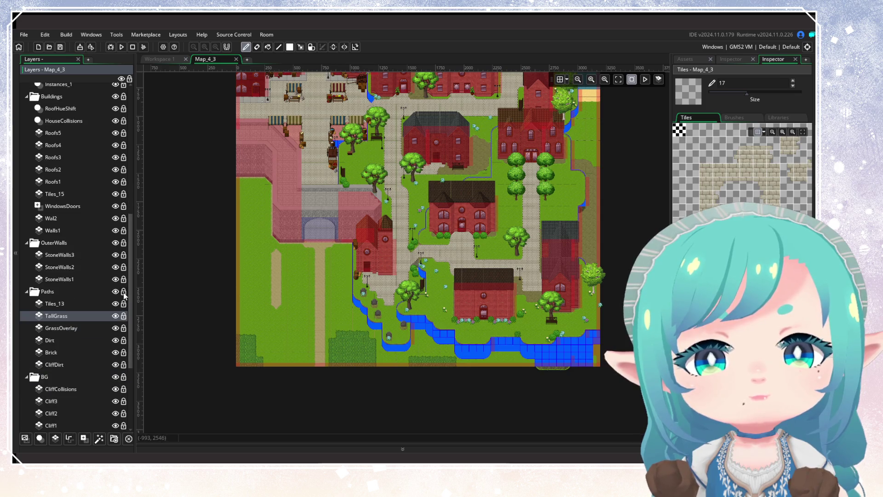
{"action": "scroll", "coordinate": [87, 299], "scroll_direction": "up", "scroll_amount": 8}
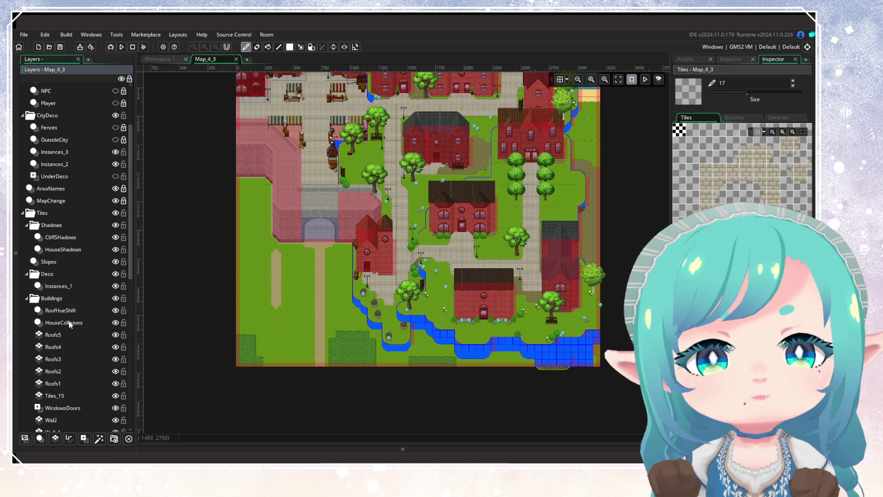
{"action": "scroll", "coordinate": [117, 214], "scroll_direction": "down", "scroll_amount": 12}
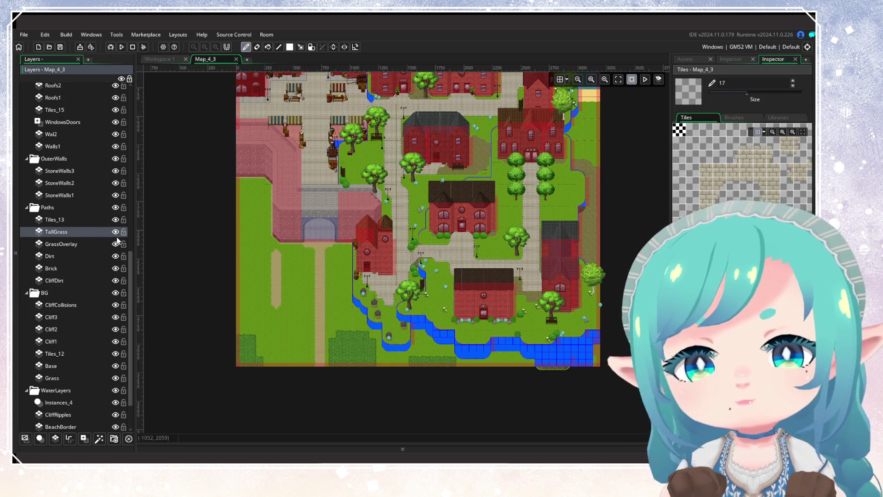
Replace the old layer with a new empty tile layer named TallGrass
{"action": "key", "text": "ctrl+z"}
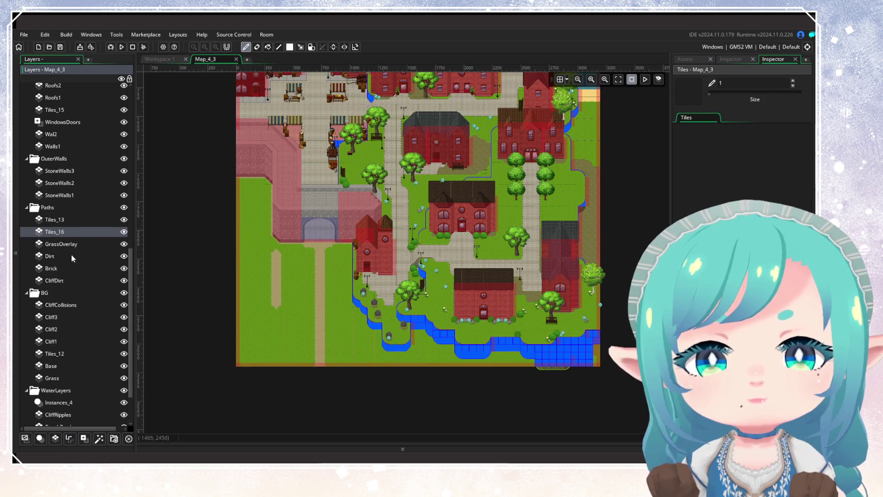
{"action": "right_click", "coordinate": [79, 234]}
{"action": "left_click", "coordinate": [82, 244]}
{"action": "type", "text": "TallGrass"}
{"action": "key", "text": "Return"}
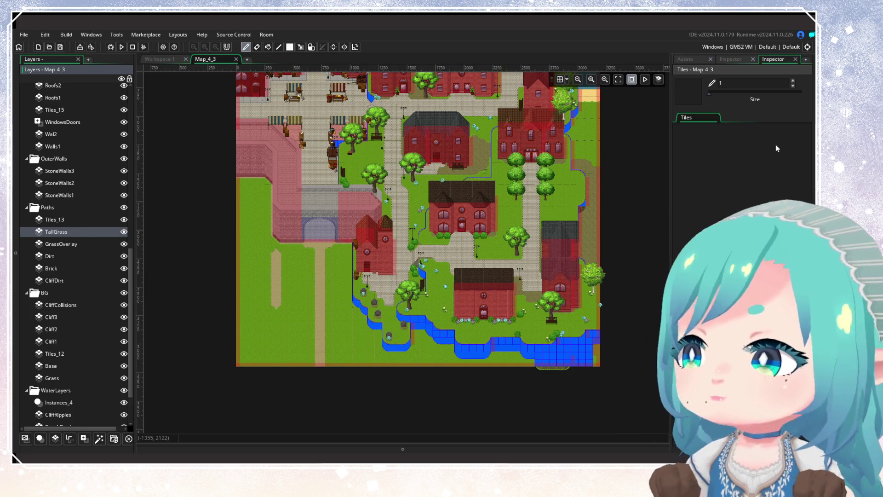
Assign the tile_Background tileset to TallGrass, then close the Map_4_3 room
{"action": "left_click", "coordinate": [731, 59]}
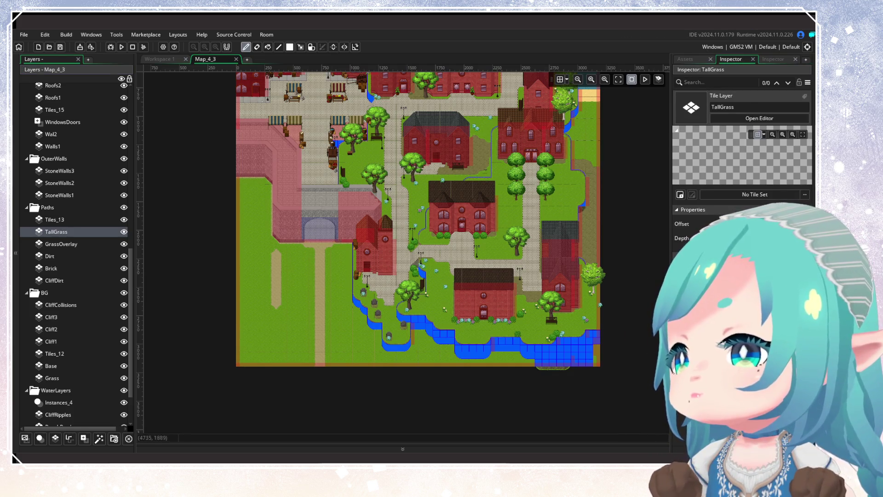
{"action": "left_click", "coordinate": [750, 194]}
{"action": "double_click", "coordinate": [693, 219]}
{"action": "double_click", "coordinate": [692, 220]}
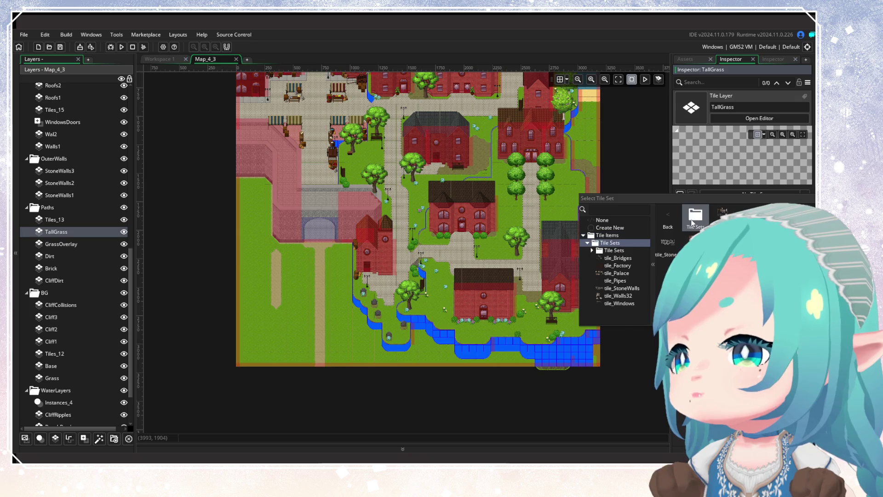
{"action": "double_click", "coordinate": [602, 296]}
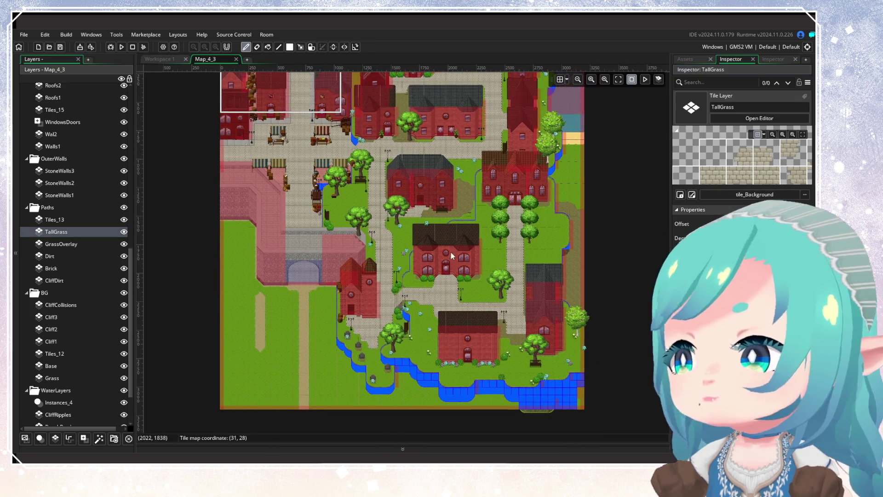
{"action": "left_click_drag", "start_coordinate": [378, 162], "coordinate": [392, 226]}
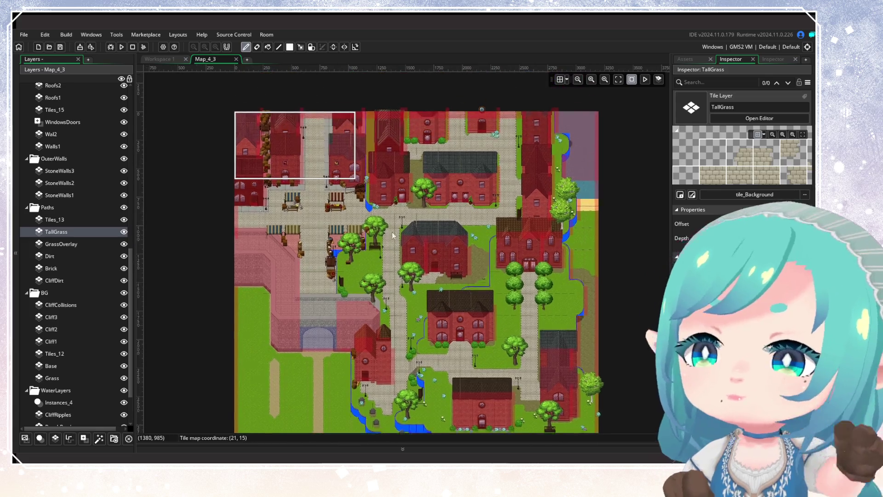
{"action": "scroll", "coordinate": [392, 225], "scroll_direction": "up", "scroll_amount": 2}
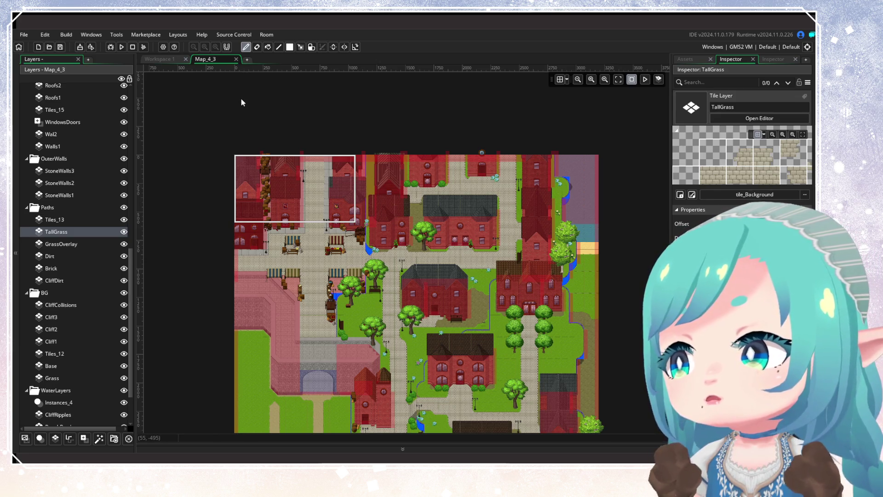
{"action": "scroll", "coordinate": [241, 98], "scroll_direction": "down", "scroll_amount": 3}
{"action": "left_click", "coordinate": [236, 59]}
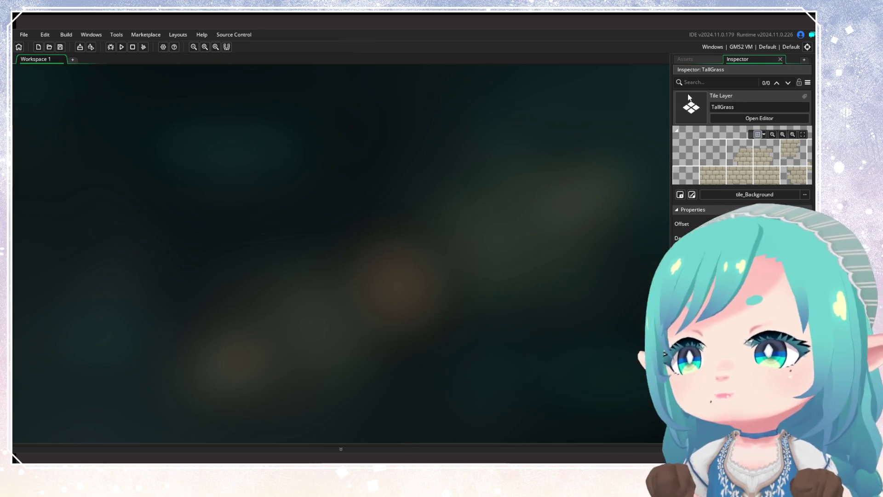
Open Map_4_4 and hide its Treasure, Instances_2 and MapChange layers
{"action": "left_click", "coordinate": [693, 60]}
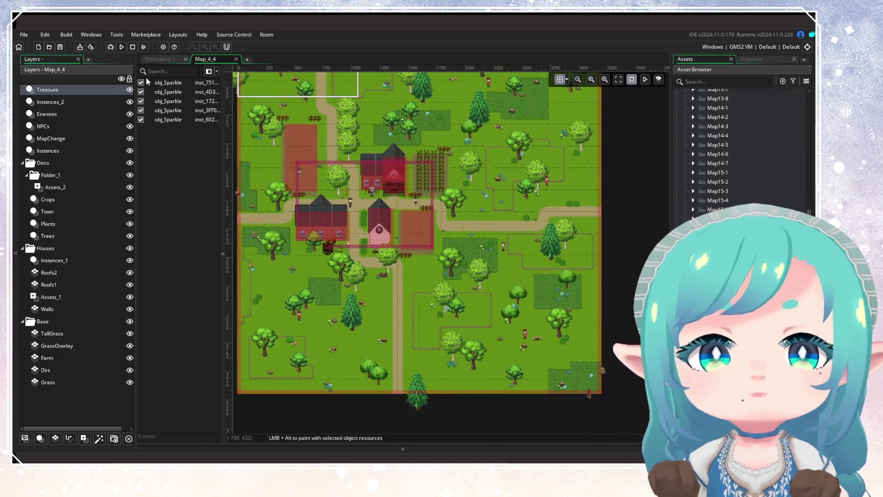
{"action": "left_click", "coordinate": [129, 90]}
{"action": "left_click", "coordinate": [130, 102]}
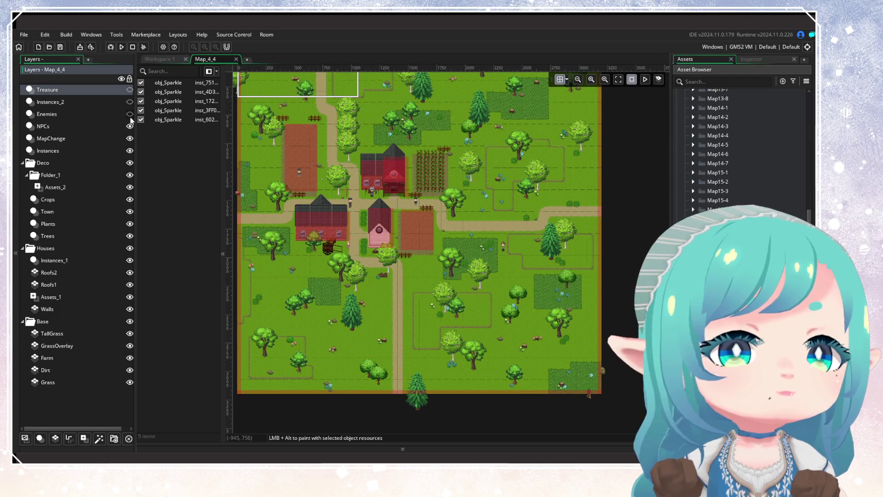
{"action": "left_click", "coordinate": [129, 139]}
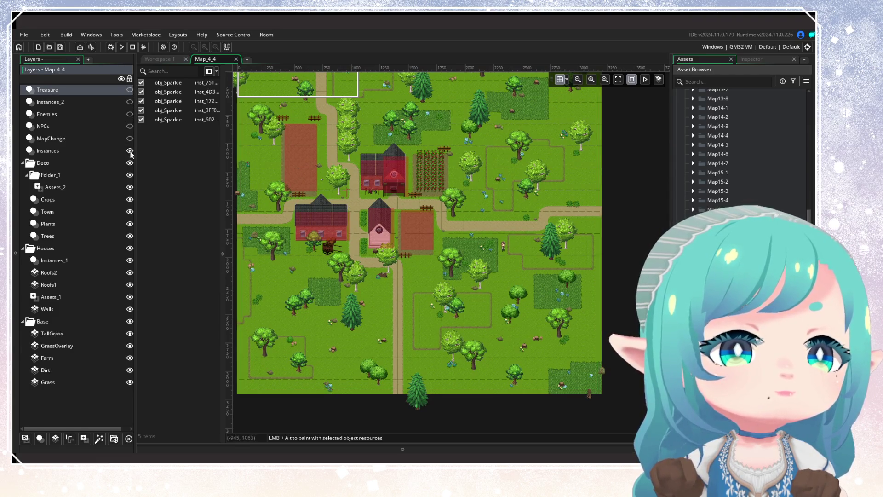
Toggle the Crops and Town layers' visibility to compare the map with and without them
{"action": "left_click", "coordinate": [85, 199]}
{"action": "left_click", "coordinate": [129, 200]}
{"action": "left_click", "coordinate": [128, 200]}
{"action": "left_click", "coordinate": [106, 213]}
{"action": "left_click", "coordinate": [130, 212]}
{"action": "left_click", "coordinate": [130, 212]}
{"action": "left_click", "coordinate": [130, 212]}
{"action": "left_click", "coordinate": [130, 212]}
{"action": "left_click", "coordinate": [130, 212]}
{"action": "left_click", "coordinate": [130, 211]}
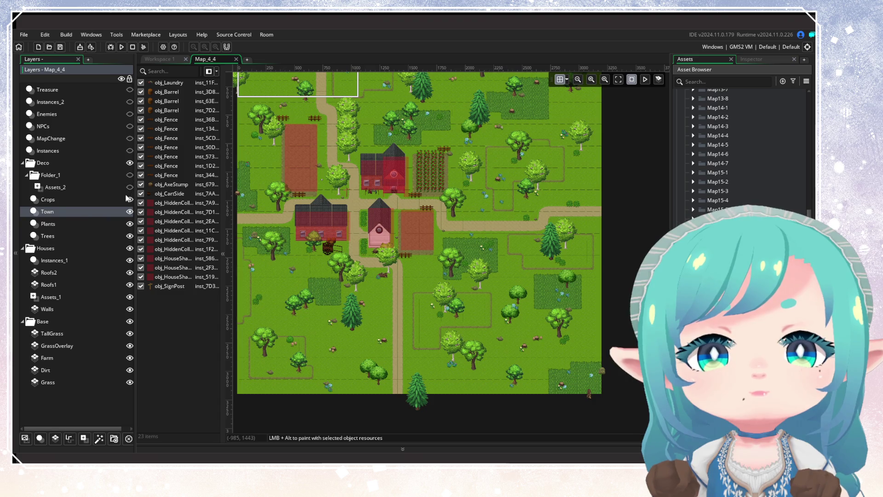
Hide the Crops and Town layers and show the Plants layer
{"action": "left_click", "coordinate": [129, 199]}
{"action": "left_click", "coordinate": [130, 211]}
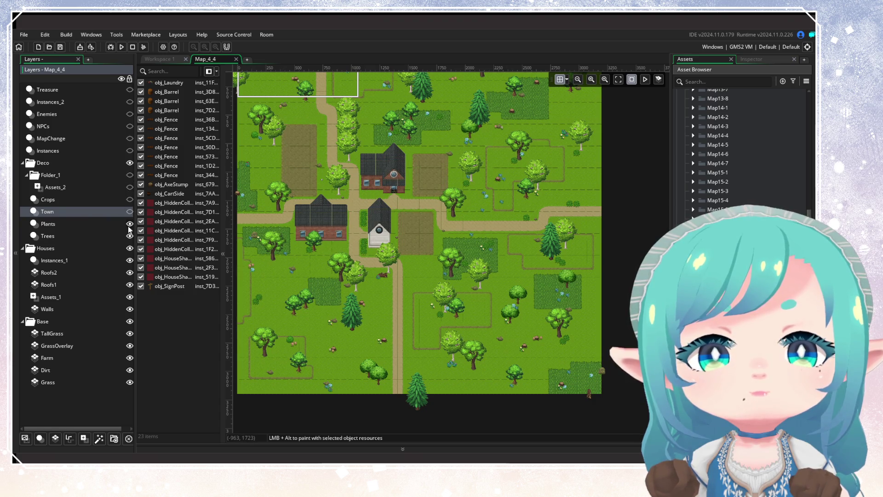
{"action": "left_click", "coordinate": [124, 225]}
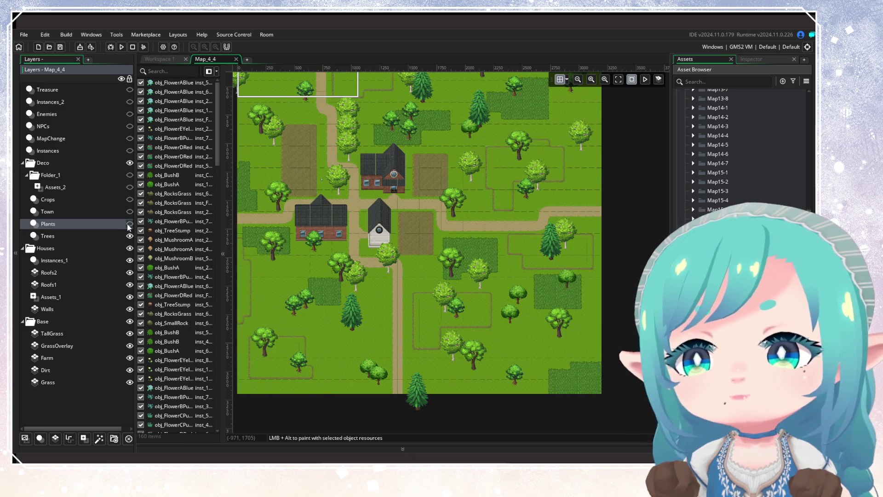
{"action": "left_click", "coordinate": [130, 225]}
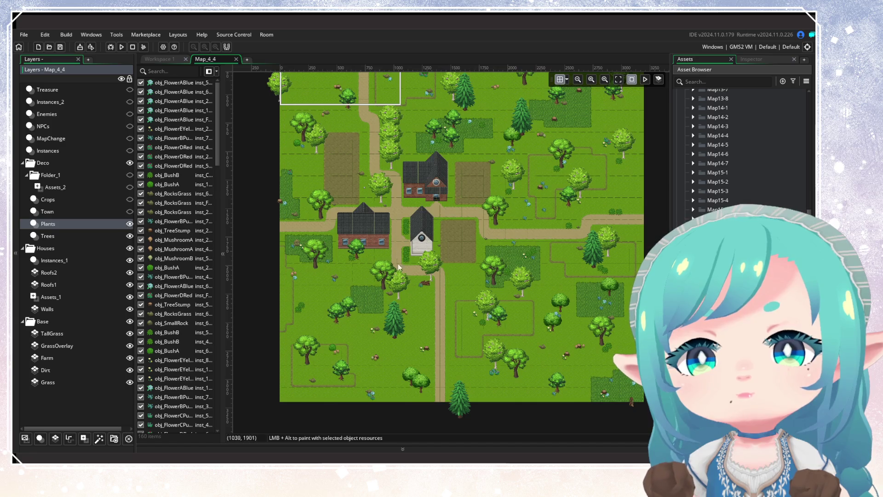
{"action": "scroll", "coordinate": [422, 267], "scroll_direction": "down", "scroll_amount": 1}
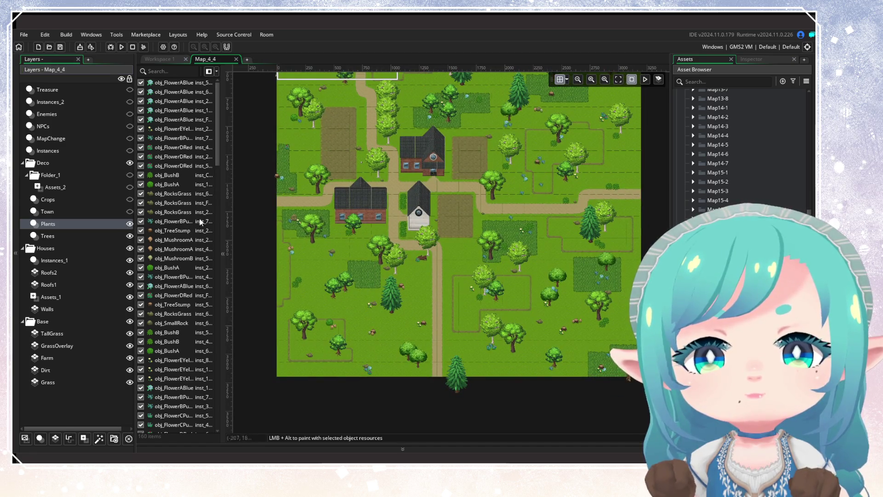
Box-select and delete most flowers, mushrooms and rocks on the Plants layer, then hide it
{"action": "left_click_drag", "start_coordinate": [274, 269], "coordinate": [656, 433]}
{"action": "key", "text": "Delete"}
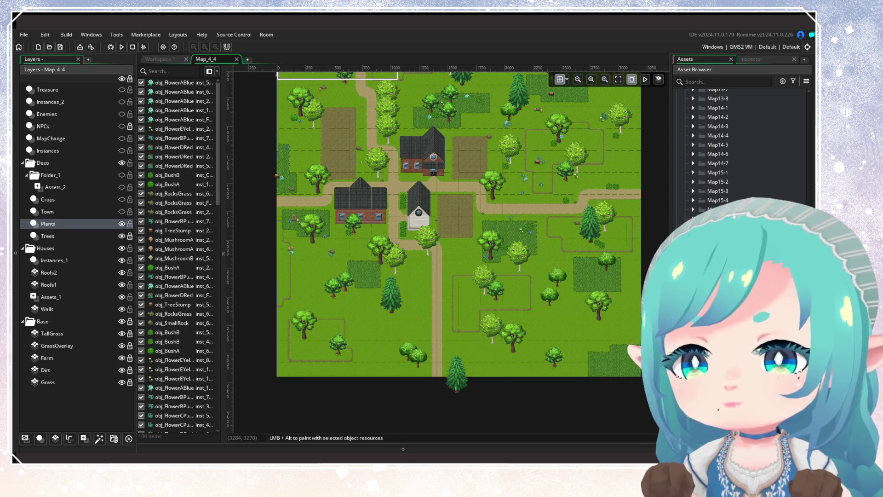
{"action": "scroll", "coordinate": [371, 305], "scroll_direction": "up", "scroll_amount": 2}
{"action": "scroll", "coordinate": [336, 316], "scroll_direction": "up", "scroll_amount": 2}
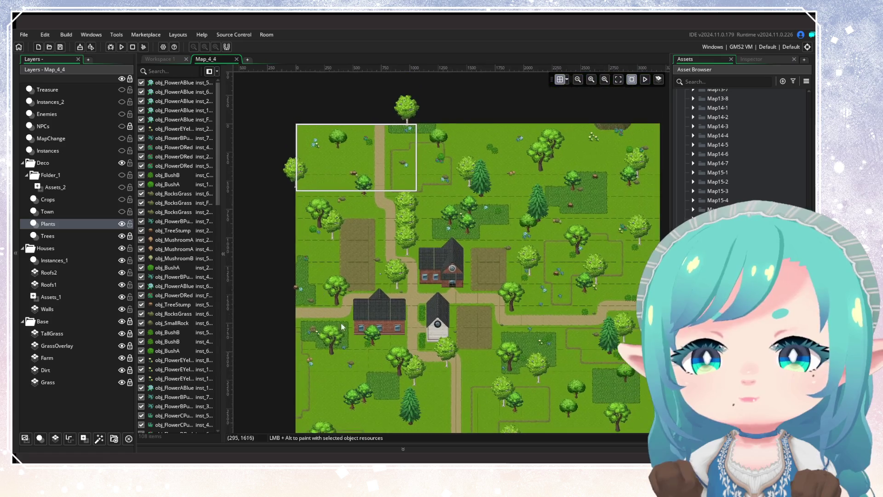
{"action": "mouse_move", "coordinate": [408, 368]}
{"action": "left_mouse_down"}
{"action": "mouse_move", "coordinate": [338, 149]}
{"action": "mouse_move", "coordinate": [283, 101]}
{"action": "mouse_move", "coordinate": [492, 238]}
{"action": "mouse_move", "coordinate": [618, 278]}
{"action": "mouse_move", "coordinate": [626, 265]}
{"action": "left_mouse_up"}
{"action": "key", "text": "Delete"}
{"action": "scroll", "coordinate": [383, 164], "scroll_direction": "right", "scroll_amount": 2}
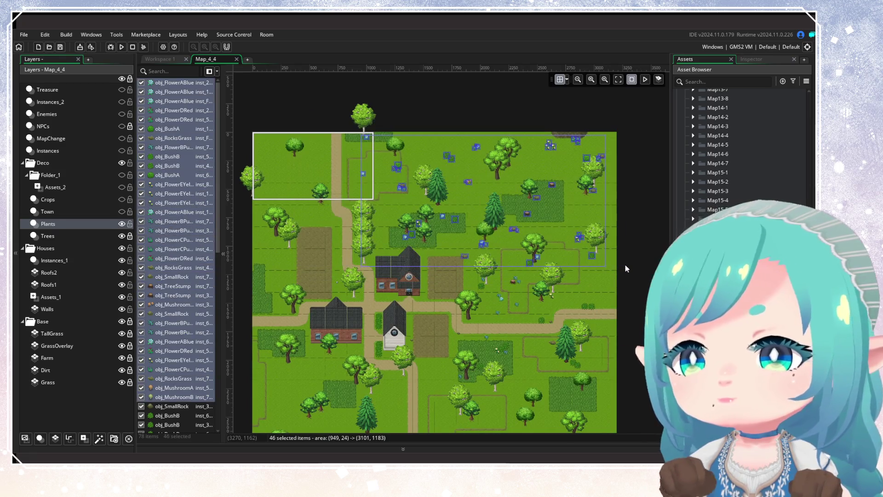
{"action": "key", "text": "Delete"}
{"action": "scroll", "coordinate": [529, 207], "scroll_direction": "down", "scroll_amount": 4}
{"action": "scroll", "coordinate": [529, 207], "scroll_direction": "right", "scroll_amount": 1}
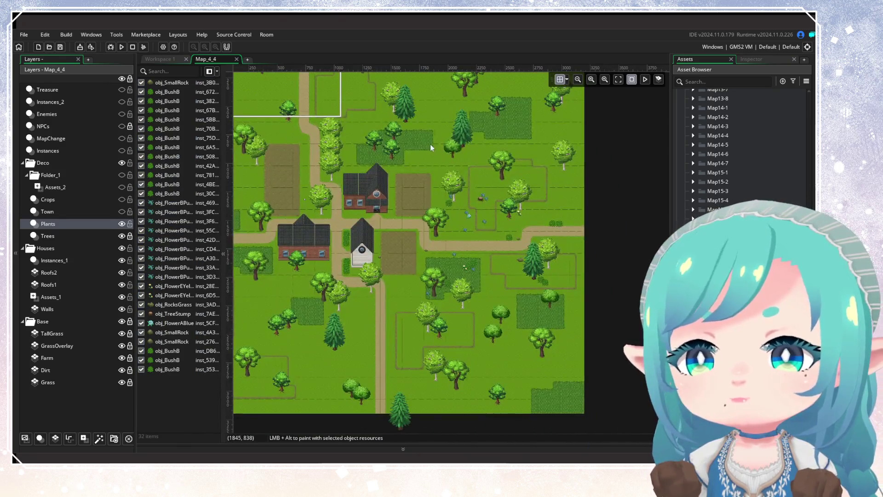
{"action": "left_click_drag", "start_coordinate": [431, 145], "coordinate": [603, 368]}
{"action": "left_click", "coordinate": [122, 224]}
Delete every tree on the Trees layer, area by area
{"action": "left_click", "coordinate": [47, 235]}
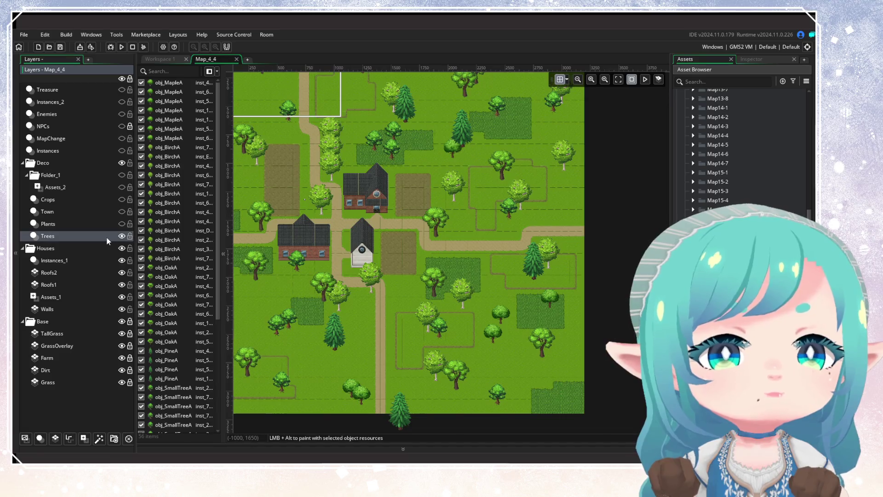
{"action": "mouse_move", "coordinate": [331, 294]}
{"action": "left_mouse_down"}
{"action": "mouse_move", "coordinate": [350, 292]}
{"action": "mouse_move", "coordinate": [369, 372]}
{"action": "left_mouse_up"}
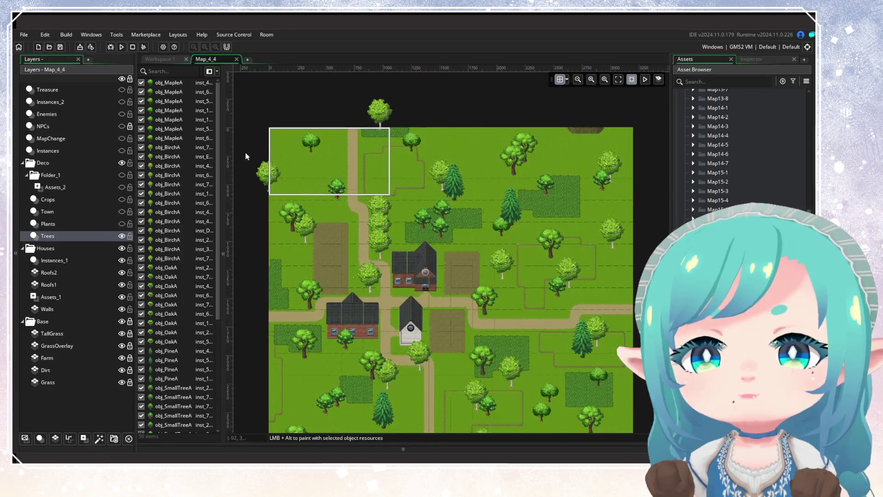
{"action": "left_click_drag", "start_coordinate": [240, 101], "coordinate": [364, 301]}
{"action": "key", "text": "Delete"}
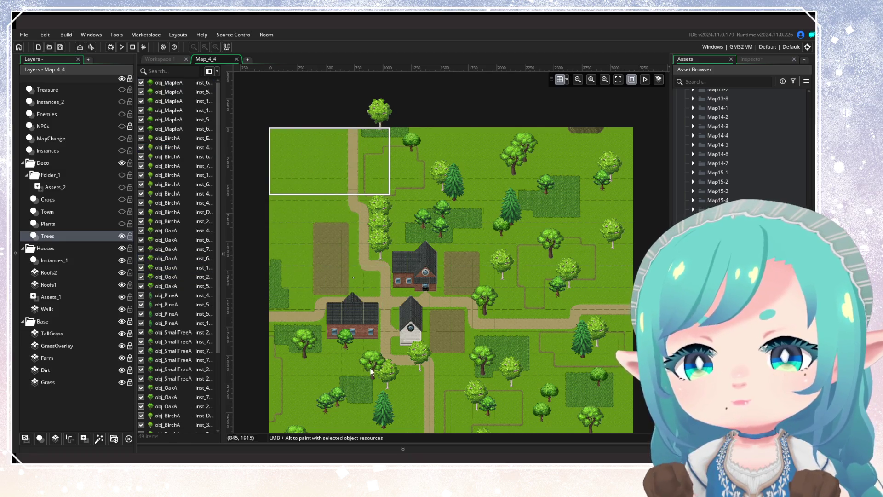
{"action": "left_click_drag", "start_coordinate": [344, 339], "coordinate": [334, 245]}
{"action": "mouse_move", "coordinate": [272, 236]}
{"action": "left_mouse_down"}
{"action": "mouse_move", "coordinate": [427, 385]}
{"action": "mouse_move", "coordinate": [611, 406]}
{"action": "left_mouse_up"}
{"action": "key", "text": "Delete"}
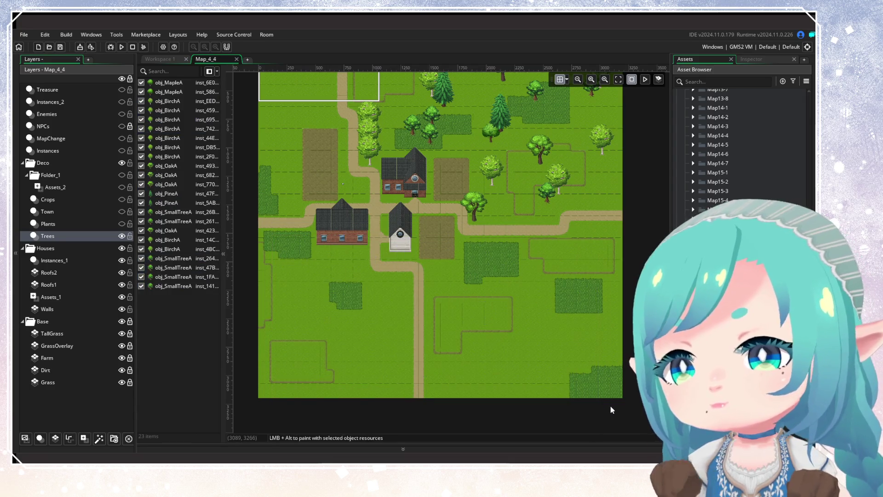
{"action": "left_click_drag", "start_coordinate": [467, 186], "coordinate": [416, 284]}
{"action": "mouse_move", "coordinate": [414, 134]}
{"action": "left_mouse_down"}
{"action": "mouse_move", "coordinate": [531, 286]}
{"action": "mouse_move", "coordinate": [597, 341]}
{"action": "left_mouse_up"}
{"action": "key", "text": "Delete"}
{"action": "mouse_move", "coordinate": [298, 98]}
{"action": "left_mouse_down"}
{"action": "mouse_move", "coordinate": [409, 165]}
{"action": "mouse_move", "coordinate": [437, 196]}
{"action": "left_mouse_up"}
{"action": "mouse_move", "coordinate": [455, 294]}
{"action": "left_mouse_down"}
{"action": "mouse_move", "coordinate": [272, 143]}
{"action": "mouse_move", "coordinate": [272, 87]}
{"action": "left_mouse_up"}
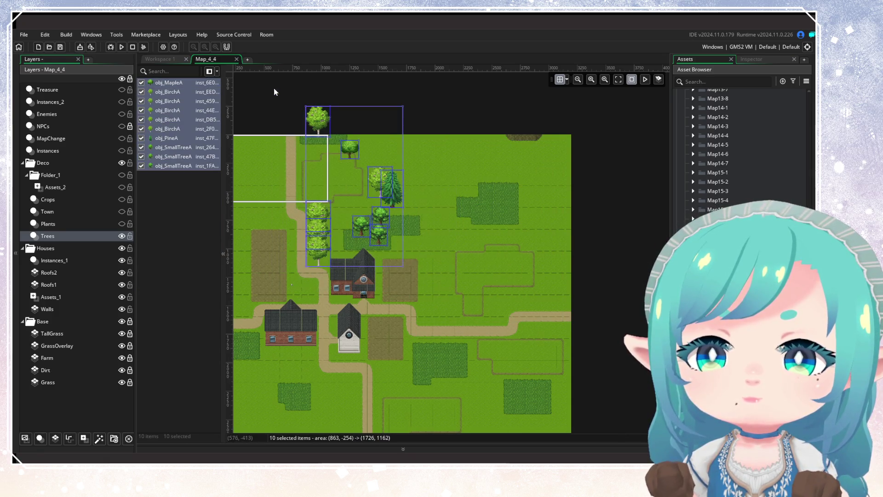
{"action": "key", "text": "Delete"}
Show the Plants, Town, Crops and Folder_1 layers again
{"action": "scroll", "coordinate": [517, 249], "scroll_direction": "down", "scroll_amount": 3}
{"action": "scroll", "coordinate": [494, 214], "scroll_direction": "left", "scroll_amount": 3}
{"action": "scroll", "coordinate": [479, 247], "scroll_direction": "right", "scroll_amount": 1}
{"action": "left_click", "coordinate": [121, 223]}
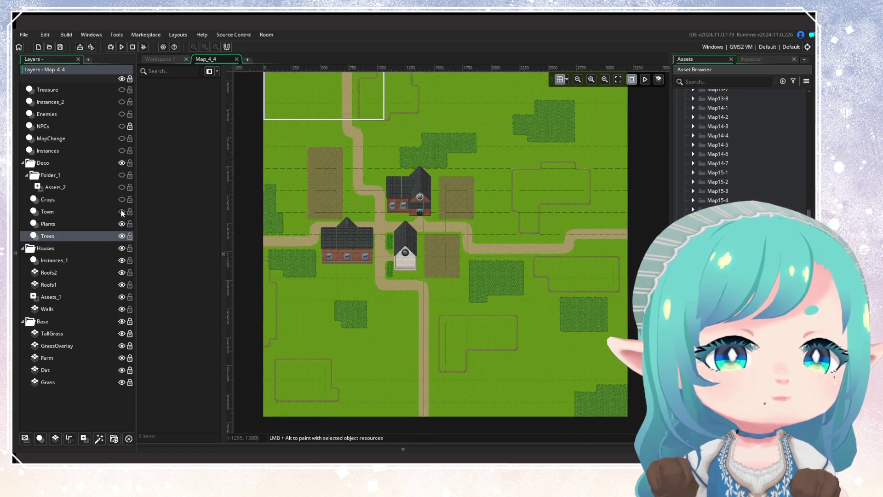
{"action": "left_click", "coordinate": [121, 211]}
{"action": "left_click", "coordinate": [122, 199]}
{"action": "left_click", "coordinate": [122, 176]}
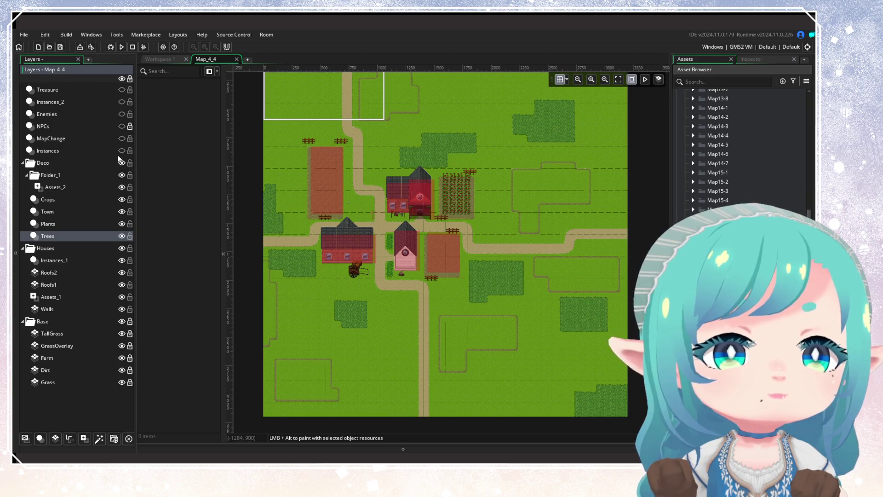
{"action": "scroll", "coordinate": [517, 246], "scroll_direction": "up", "scroll_amount": 1}
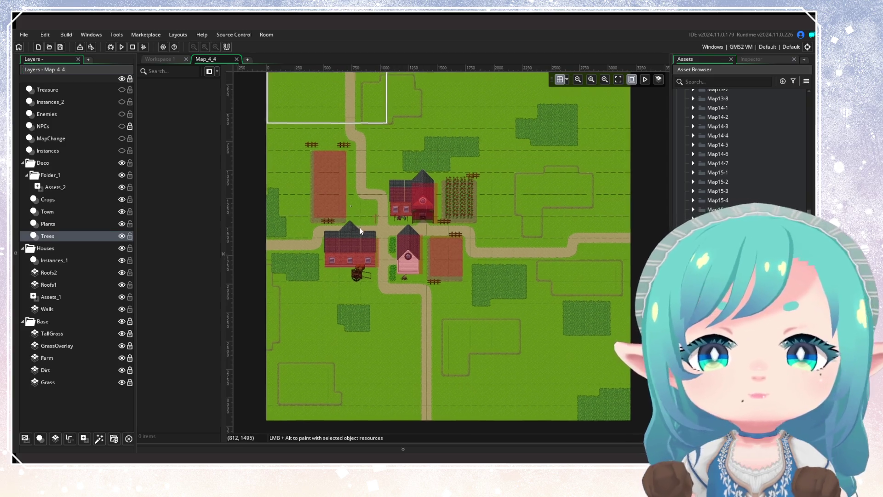
Delete the old TallGrass tile layer after an invalid rename attempt
{"action": "left_click", "coordinate": [64, 336]}
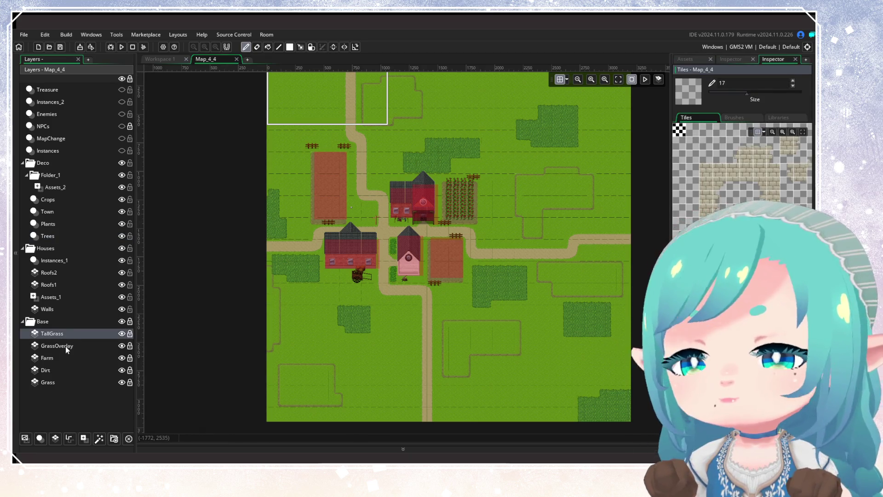
{"action": "left_click", "coordinate": [82, 336], "text": "ctrl"}
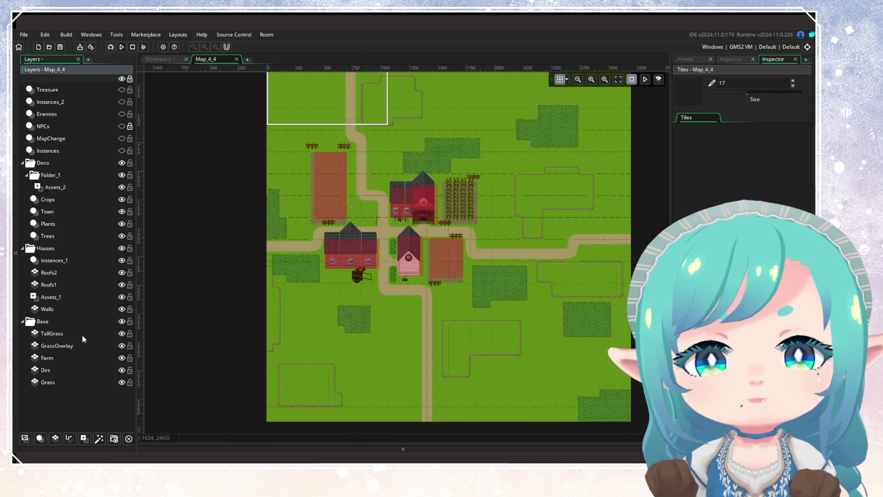
{"action": "left_click", "coordinate": [82, 336]}
{"action": "left_click", "coordinate": [82, 336]}
{"action": "left_click", "coordinate": [72, 348]}
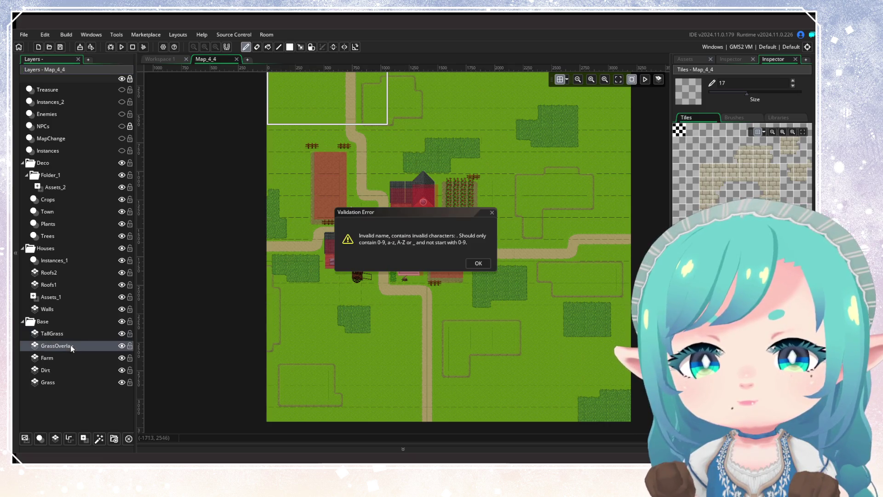
{"action": "left_click", "coordinate": [476, 263]}
{"action": "left_click", "coordinate": [67, 336]}
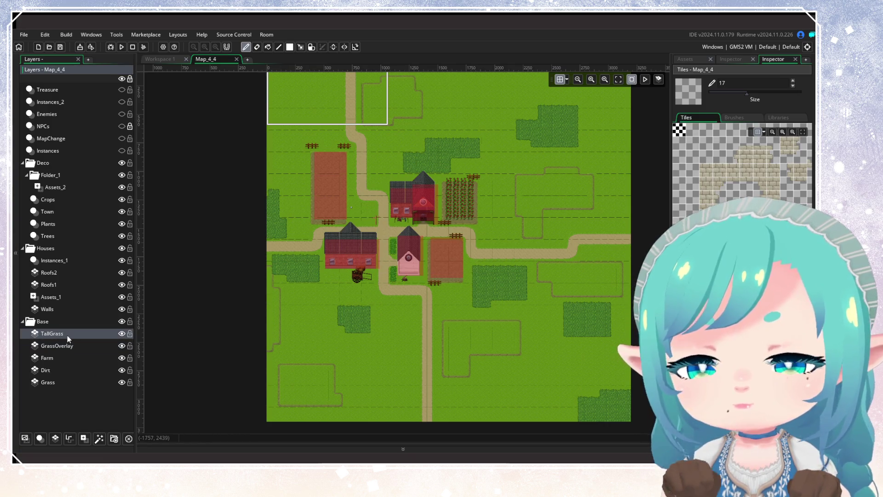
{"action": "key", "text": "Delete"}
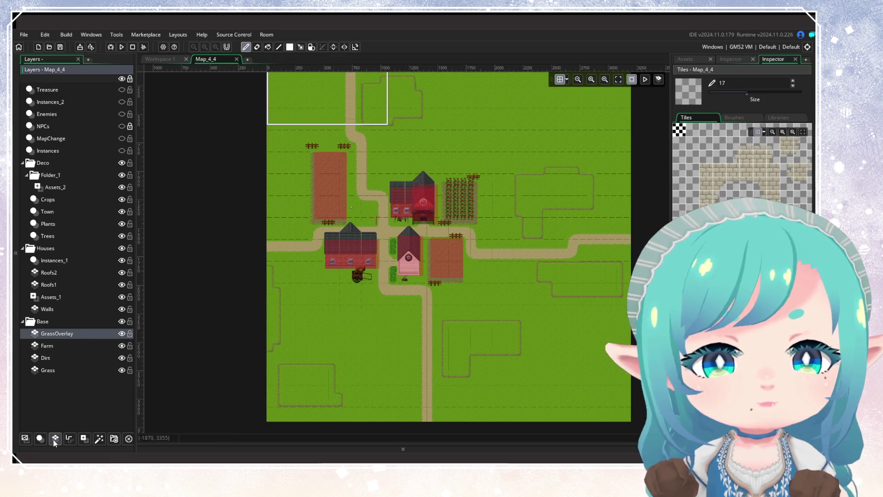
Add a new TallGrass tile layer using the tile_Background tile set, then close Map_4_4
{"action": "left_click", "coordinate": [54, 438]}
{"action": "right_click", "coordinate": [69, 334]}
{"action": "left_click", "coordinate": [74, 345]}
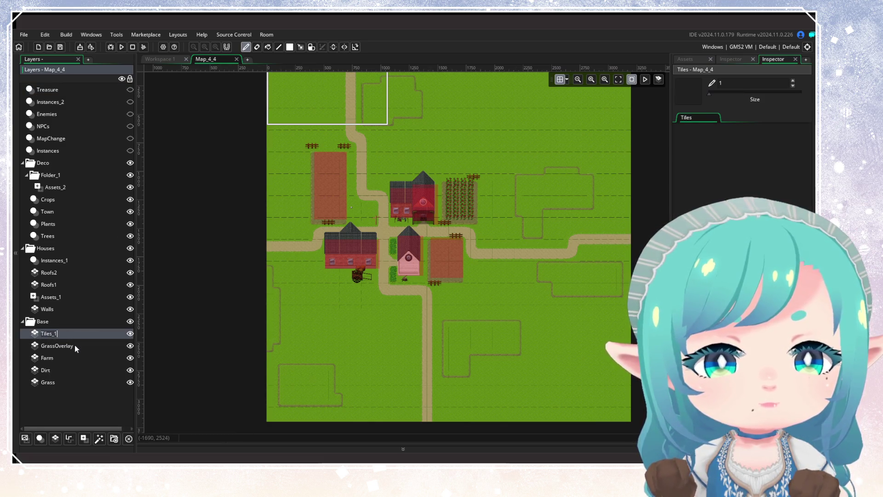
{"action": "type", "text": "TallGrass"}
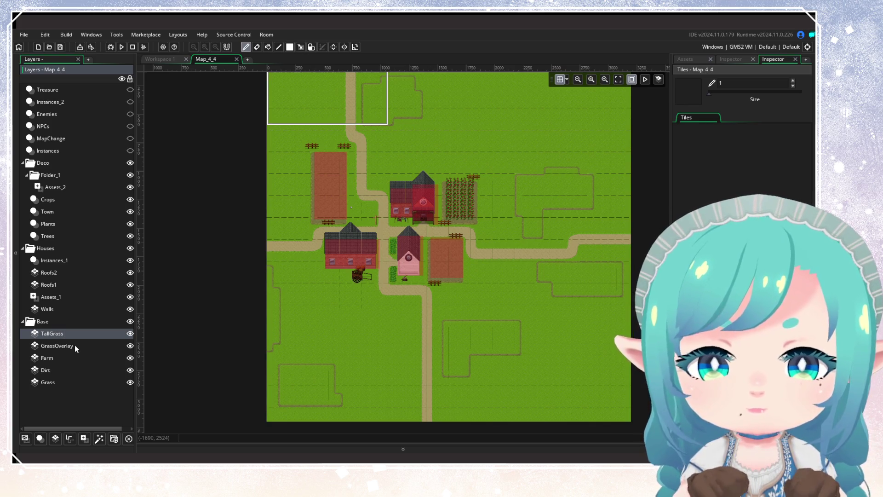
{"action": "left_click", "coordinate": [735, 61]}
{"action": "left_click", "coordinate": [755, 194]}
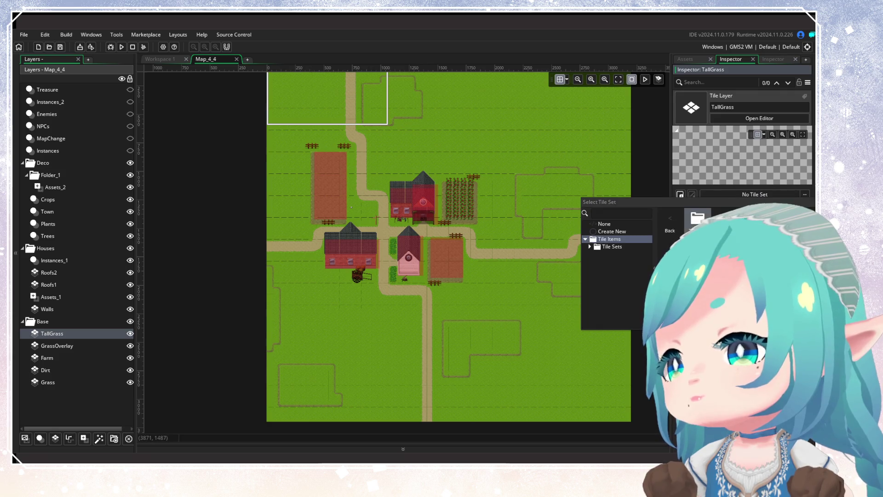
{"action": "left_click", "coordinate": [631, 269]}
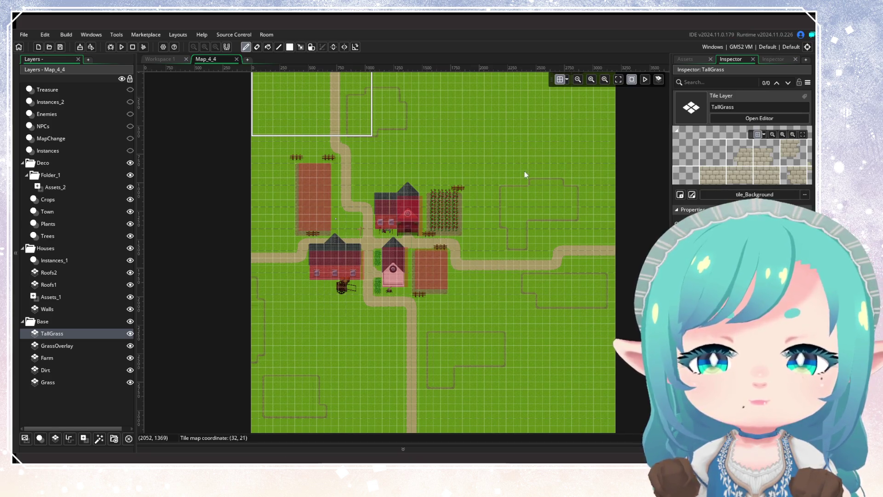
{"action": "left_click", "coordinate": [237, 59]}
{"action": "left_click", "coordinate": [700, 61]}
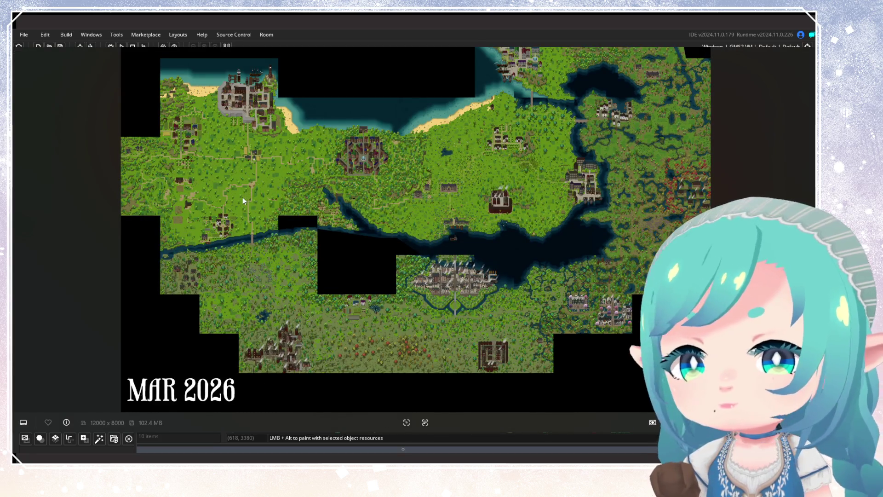
Zoom and pan the world map image around the forest and river
{"action": "scroll", "coordinate": [302, 206], "scroll_direction": "up", "scroll_amount": 5}
{"action": "left_click_drag", "start_coordinate": [405, 188], "coordinate": [462, 210]}
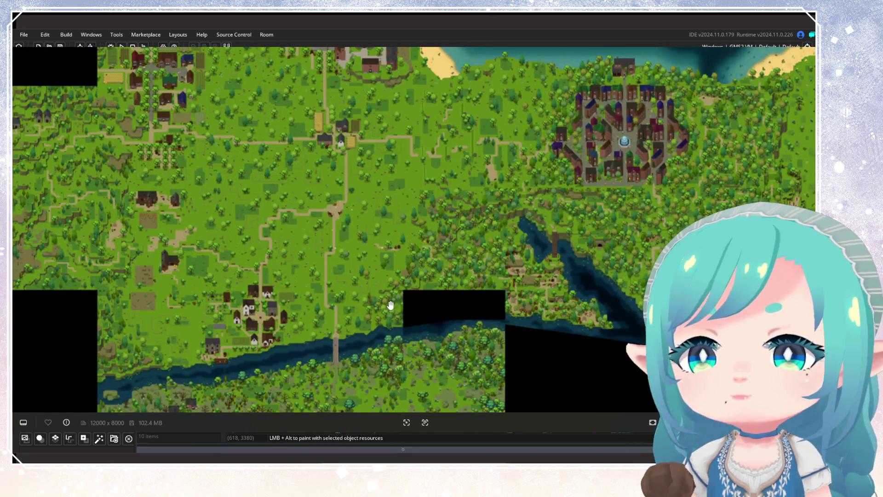
{"action": "left_click_drag", "start_coordinate": [494, 235], "coordinate": [420, 317]}
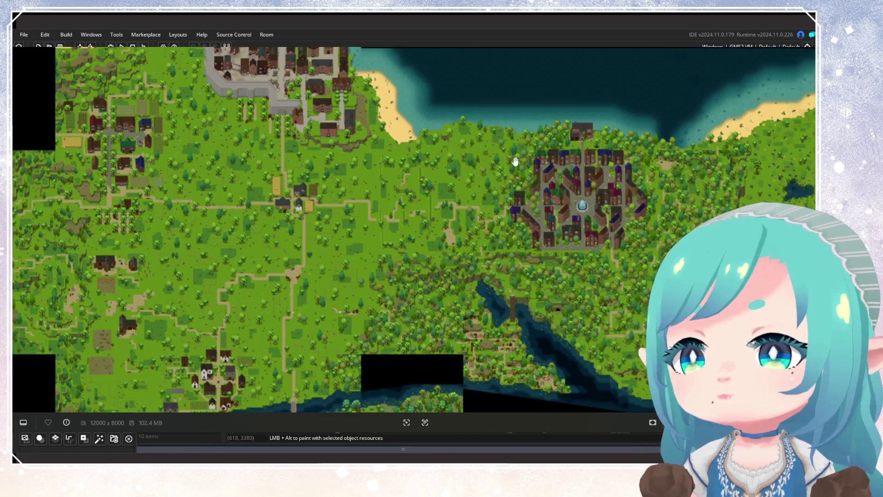
{"action": "left_click_drag", "start_coordinate": [512, 197], "coordinate": [459, 282]}
{"action": "scroll", "coordinate": [390, 284], "scroll_direction": "up", "scroll_amount": 5}
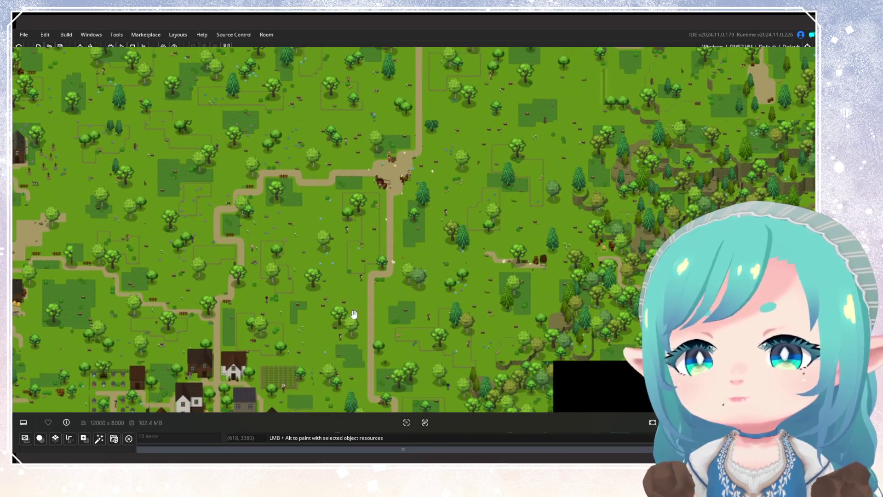
{"action": "scroll", "coordinate": [542, 312], "scroll_direction": "up", "scroll_amount": 5}
{"action": "scroll", "coordinate": [512, 282], "scroll_direction": "up", "scroll_amount": 1}
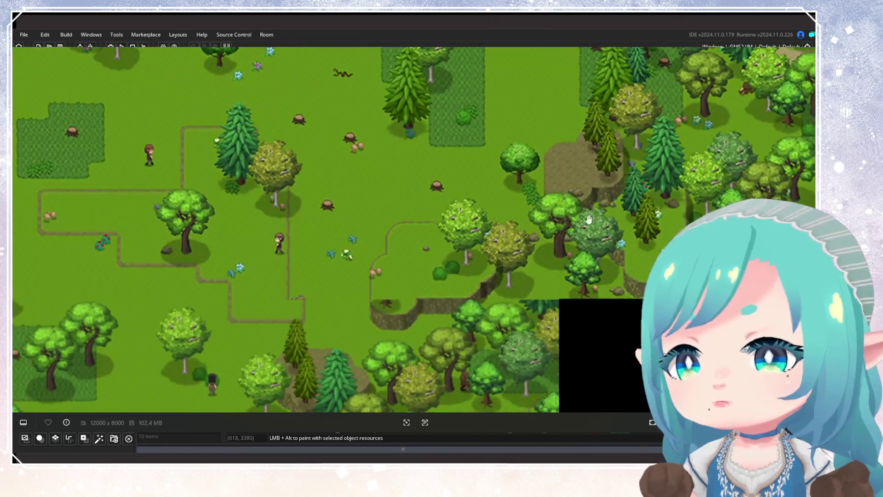
{"action": "scroll", "coordinate": [532, 285], "scroll_direction": "down", "scroll_amount": 6}
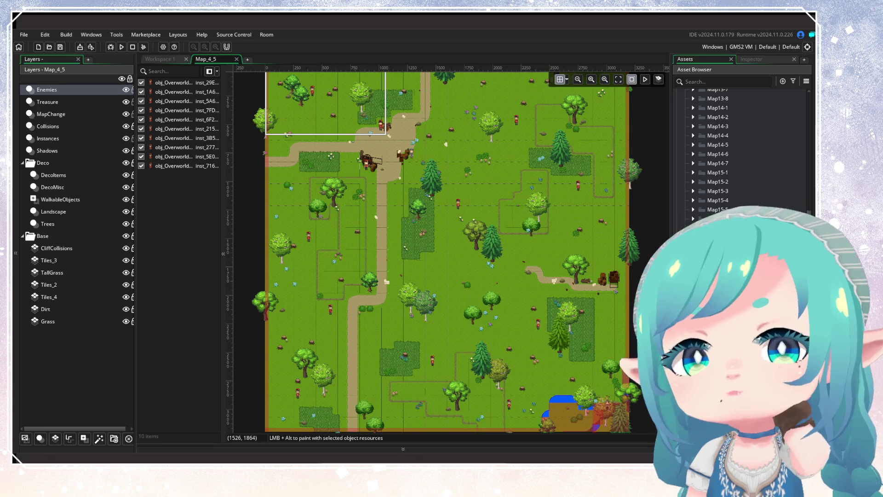
Hide Map_4_5's Enemies, MapChange, Collisions and DecoMisc layers
{"action": "left_click", "coordinate": [126, 90]}
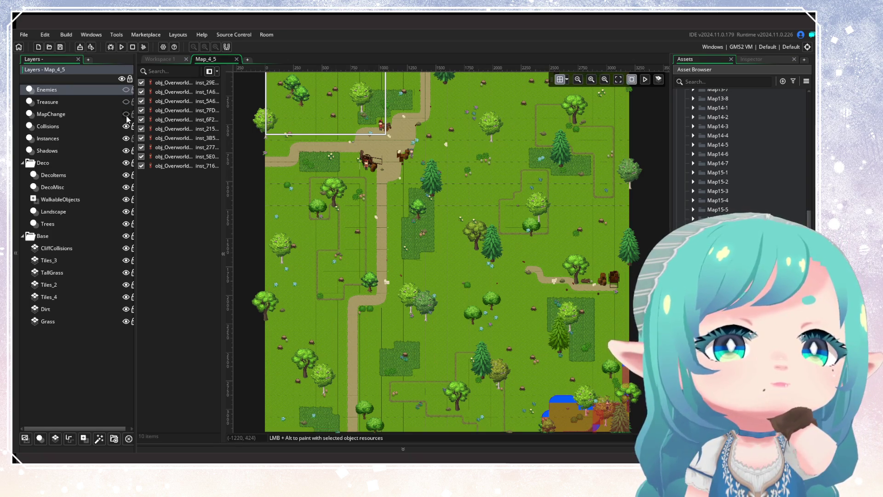
{"action": "left_click", "coordinate": [126, 115]}
{"action": "left_click", "coordinate": [125, 127]}
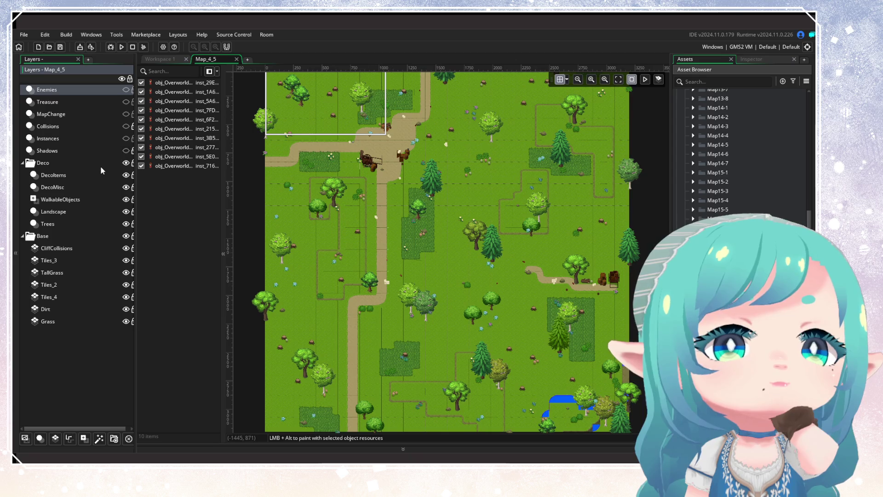
{"action": "left_click", "coordinate": [88, 175]}
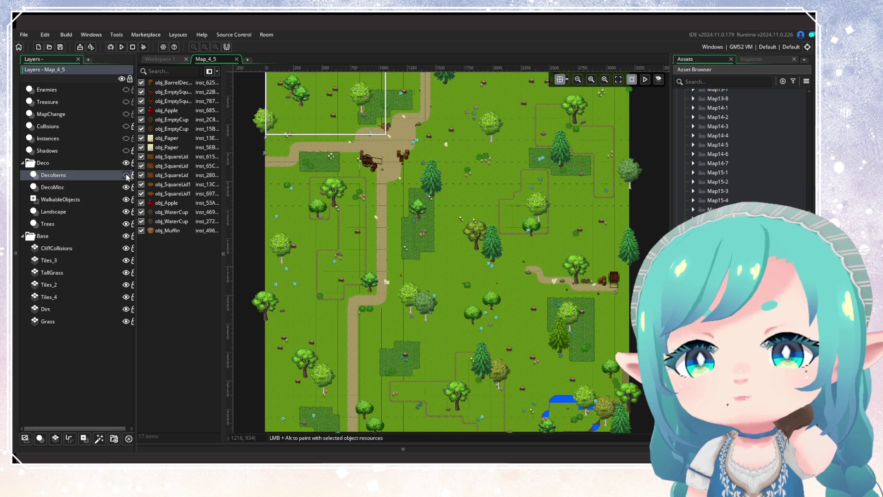
{"action": "left_click", "coordinate": [110, 187]}
{"action": "left_click", "coordinate": [126, 188]}
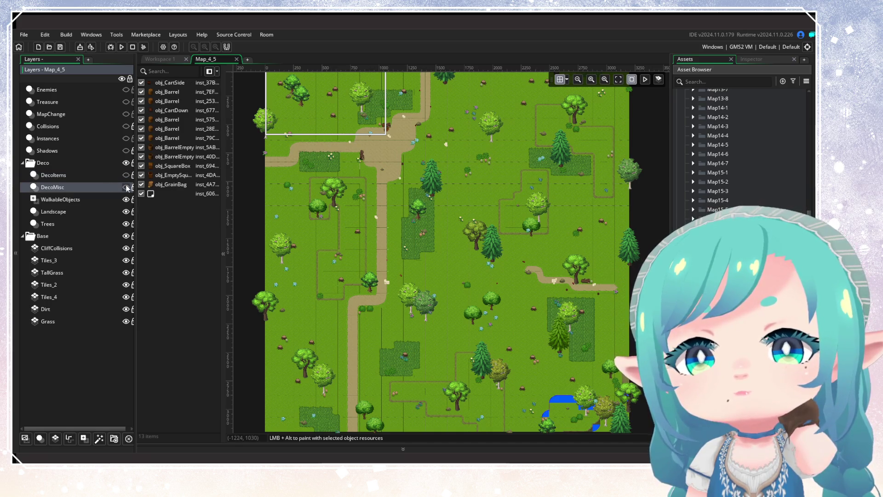
Inspect the properties of the last, unnamed DecoMisc instance
{"action": "left_click", "coordinate": [166, 194]}
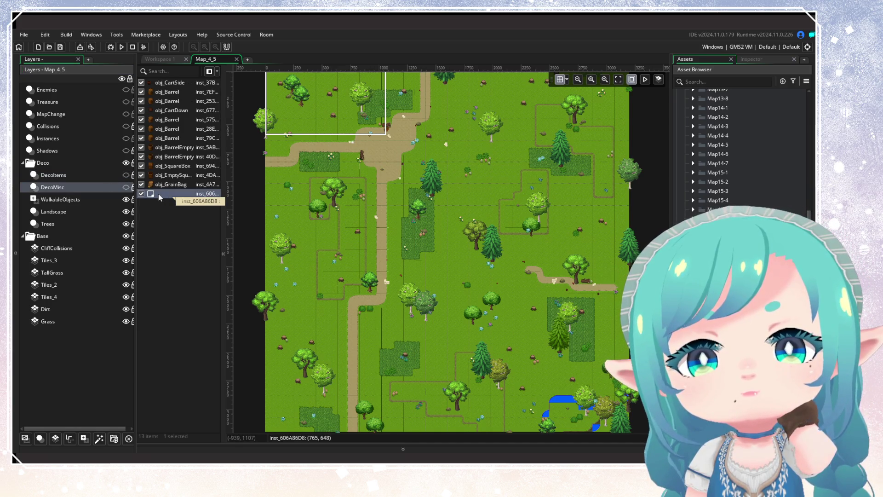
{"action": "double_click", "coordinate": [160, 197]}
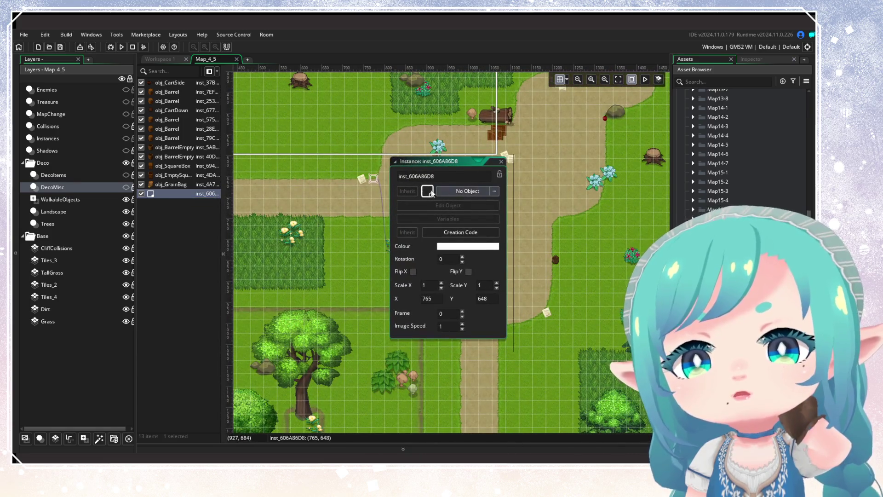
{"action": "left_click", "coordinate": [501, 162]}
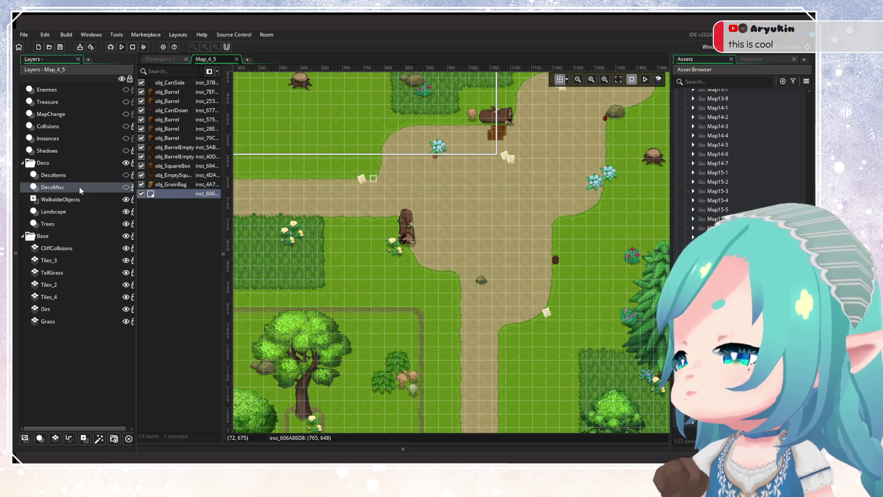
Hide the WalkableObjects layer and frame the whole room in view
{"action": "mouse_move", "coordinate": [411, 255]}
{"action": "left_mouse_down"}
{"action": "mouse_move", "coordinate": [358, 176]}
{"action": "mouse_move", "coordinate": [381, 289]}
{"action": "left_mouse_up"}
{"action": "left_click", "coordinate": [109, 199]}
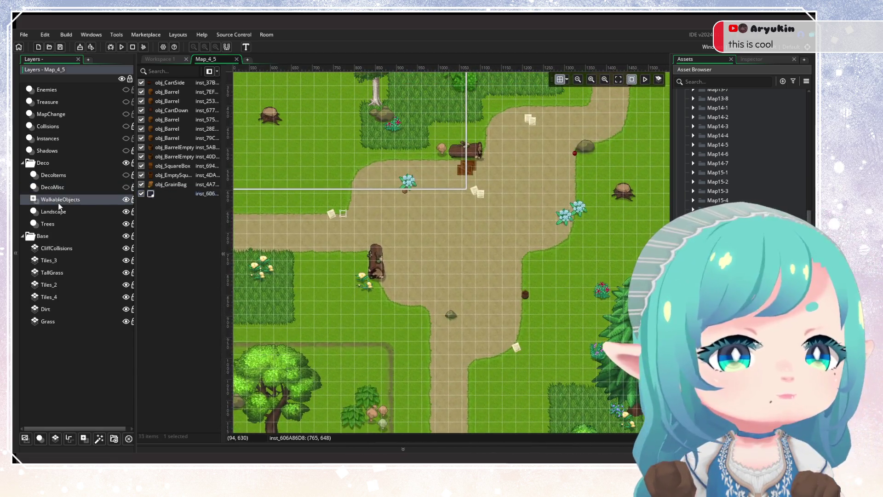
{"action": "left_click", "coordinate": [126, 199]}
{"action": "scroll", "coordinate": [387, 247], "scroll_direction": "down", "scroll_amount": 10}
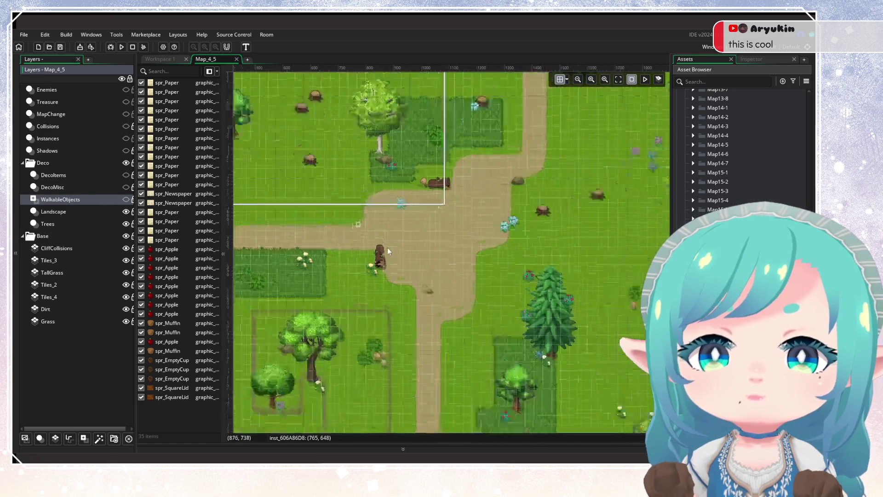
{"action": "scroll", "coordinate": [438, 275], "scroll_direction": "up", "scroll_amount": 5}
{"action": "left_click_drag", "start_coordinate": [494, 251], "coordinate": [270, 287]}
{"action": "scroll", "coordinate": [372, 255], "scroll_direction": "up", "scroll_amount": 3}
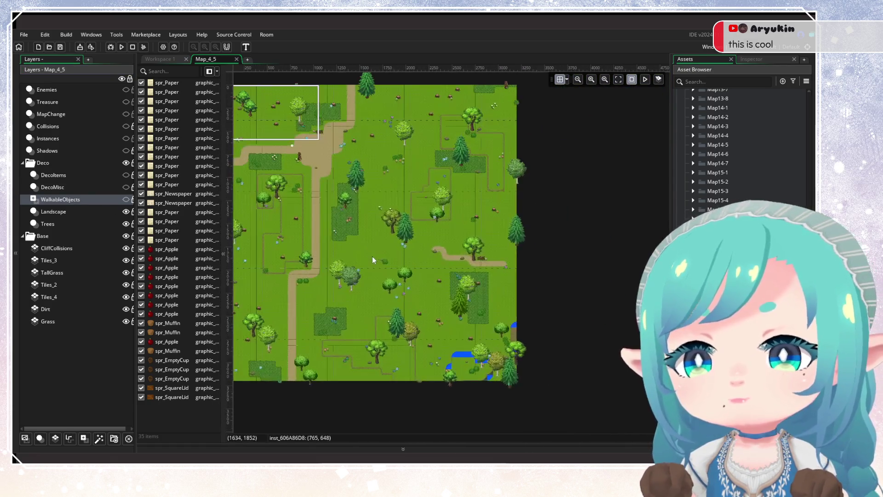
{"action": "left_click_drag", "start_coordinate": [372, 256], "coordinate": [434, 265]}
Select the Landscape layer's instances along the top of the room
{"action": "left_click", "coordinate": [96, 214]}
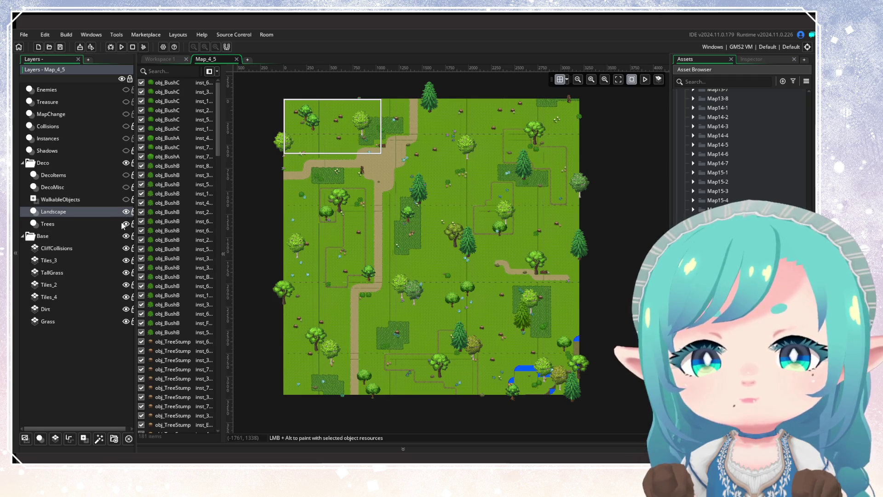
{"action": "left_click_drag", "start_coordinate": [136, 208], "coordinate": [141, 207]}
{"action": "left_click", "coordinate": [117, 215]}
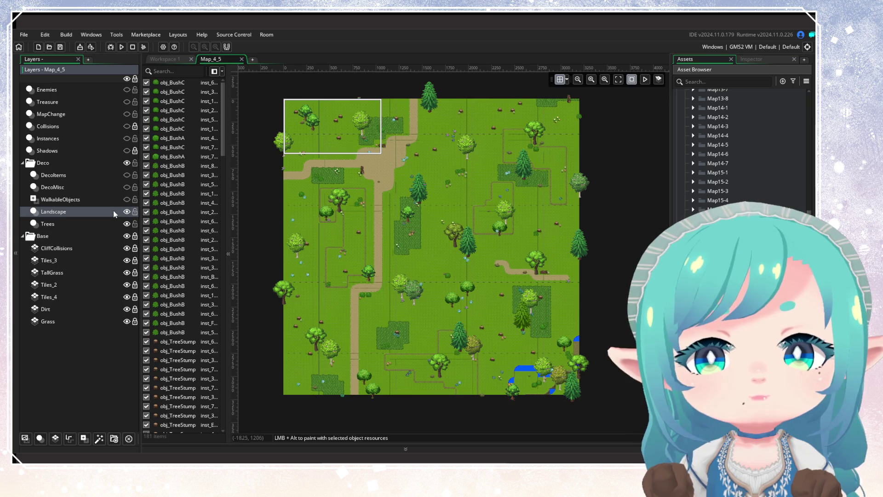
{"action": "mouse_move", "coordinate": [277, 86]}
{"action": "left_mouse_down"}
{"action": "mouse_move", "coordinate": [529, 124]}
{"action": "mouse_move", "coordinate": [606, 152]}
{"action": "mouse_move", "coordinate": [607, 203]}
{"action": "mouse_move", "coordinate": [594, 120]}
{"action": "left_mouse_up"}
{"action": "key", "text": "alt+Tab"}
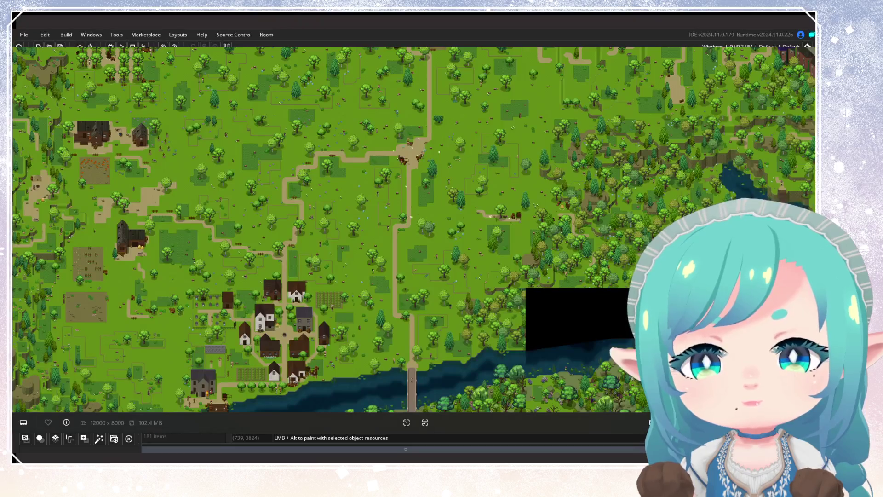
Zoom into the path junction on the world map image
{"action": "scroll", "coordinate": [416, 175], "scroll_direction": "up", "scroll_amount": 5}
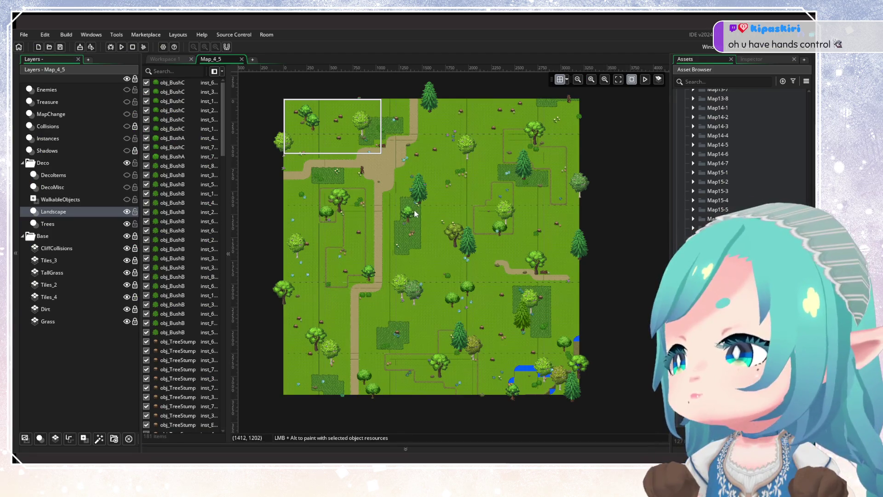
Delete the decorations across the top of the room, using a coarser grid
{"action": "left_click_drag", "start_coordinate": [415, 214], "coordinate": [408, 228]}
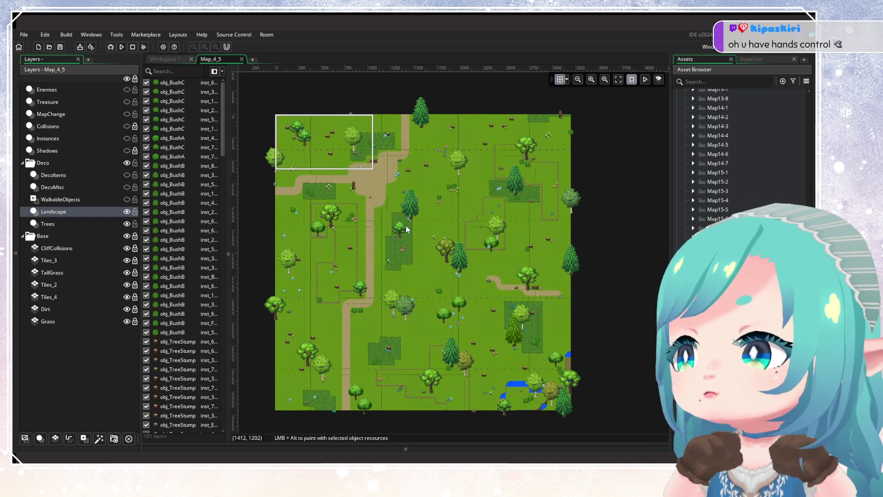
{"action": "left_click_drag", "start_coordinate": [407, 229], "coordinate": [398, 246]}
{"action": "left_click_drag", "start_coordinate": [267, 121], "coordinate": [396, 170]}
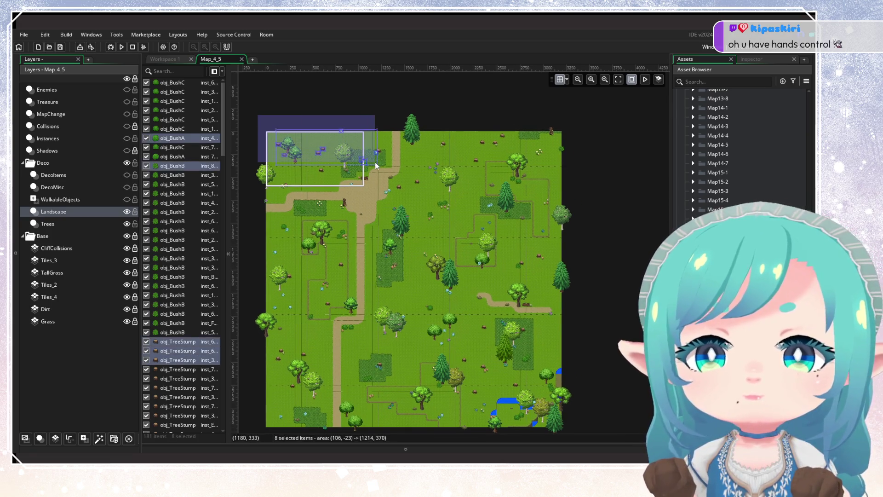
{"action": "key", "text": "Delete"}
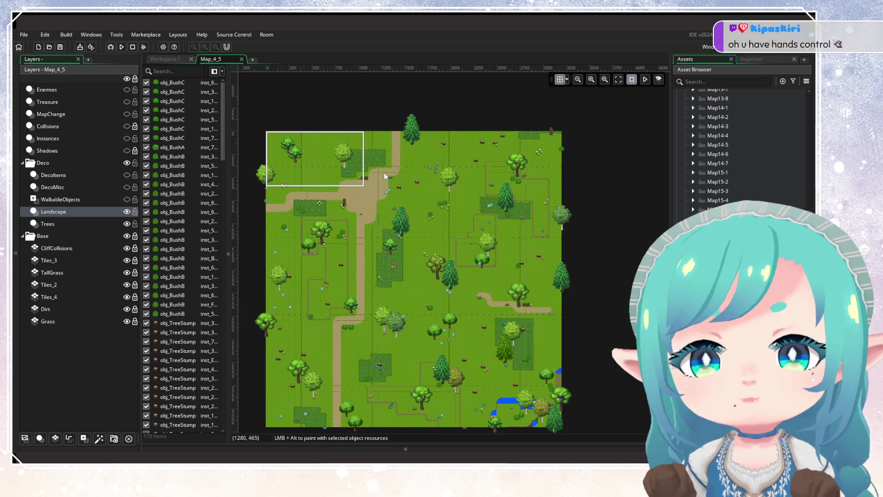
{"action": "mouse_move", "coordinate": [380, 114]}
{"action": "left_mouse_down"}
{"action": "mouse_move", "coordinate": [434, 178]}
{"action": "mouse_move", "coordinate": [570, 253]}
{"action": "mouse_move", "coordinate": [588, 284]}
{"action": "left_mouse_up"}
{"action": "key", "text": "Delete"}
{"action": "mouse_move", "coordinate": [350, 162]}
{"action": "left_mouse_down"}
{"action": "mouse_move", "coordinate": [565, 261]}
{"action": "mouse_move", "coordinate": [420, 231]}
{"action": "left_mouse_up"}
{"action": "scroll", "coordinate": [419, 232], "scroll_direction": "up", "scroll_amount": 4}
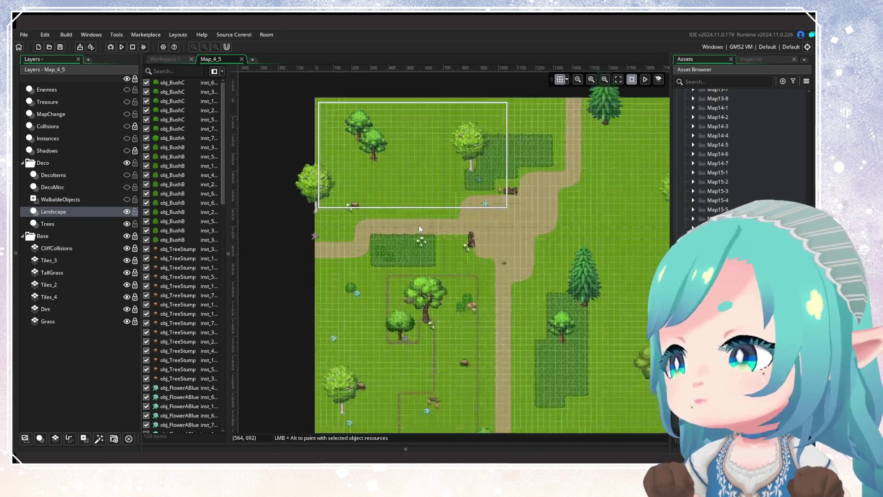
{"action": "left_click", "coordinate": [557, 81]}
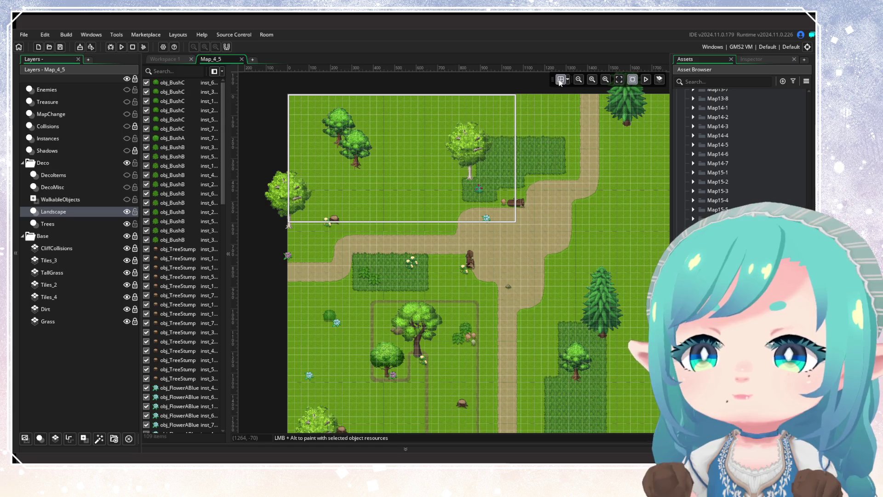
{"action": "mouse_move", "coordinate": [291, 142]}
{"action": "left_mouse_down"}
{"action": "mouse_move", "coordinate": [454, 286]}
{"action": "mouse_move", "coordinate": [466, 286]}
{"action": "left_mouse_up"}
{"action": "left_click", "coordinate": [466, 287]}
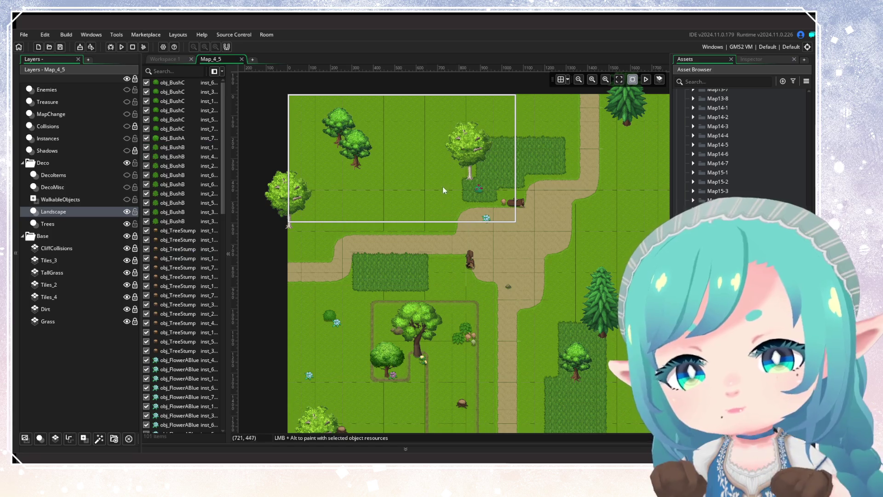
{"action": "left_click_drag", "start_coordinate": [462, 166], "coordinate": [502, 224]}
{"action": "key", "text": "Delete"}
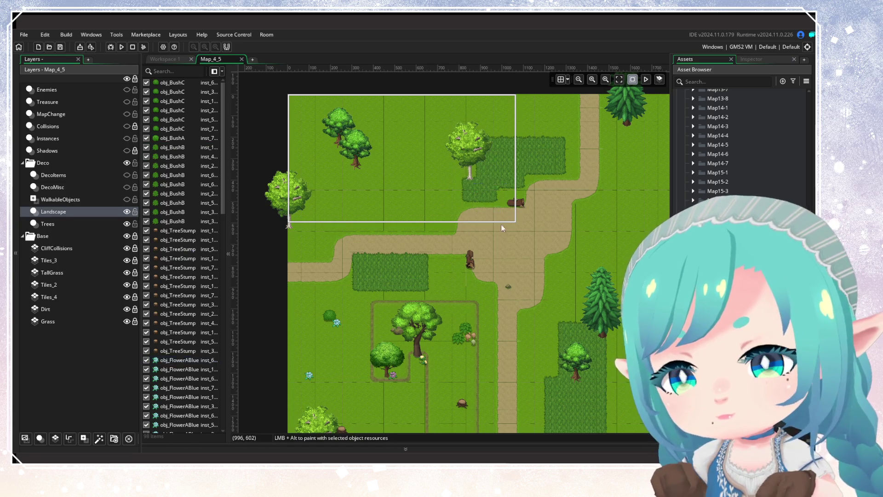
{"action": "scroll", "coordinate": [487, 227], "scroll_direction": "down", "scroll_amount": 4}
{"action": "scroll", "coordinate": [483, 230], "scroll_direction": "right", "scroll_amount": 2}
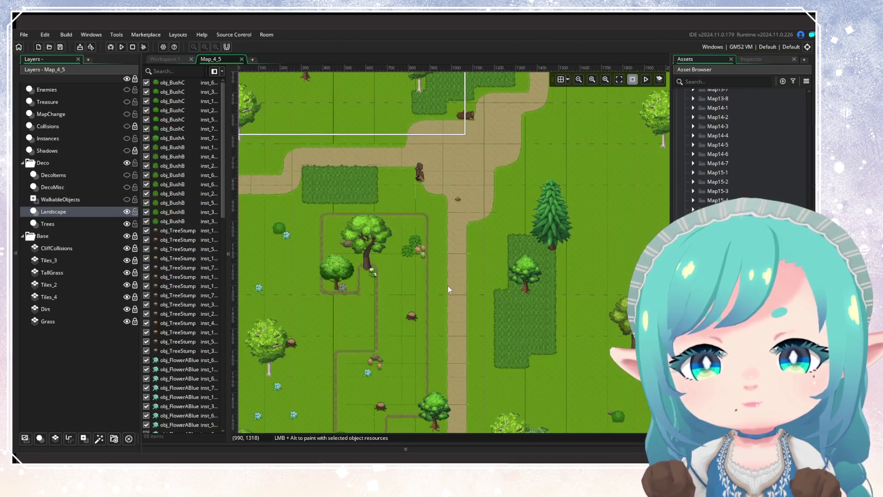
{"action": "key", "text": "Delete"}
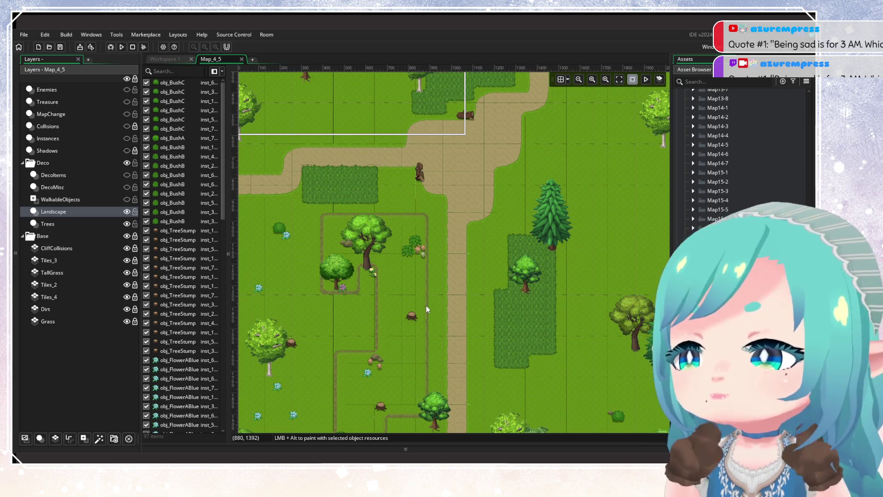
Delete the 38 left-side decorations plus centre flowers and lower mushrooms and logs
{"action": "scroll", "coordinate": [348, 248], "scroll_direction": "down", "scroll_amount": 4}
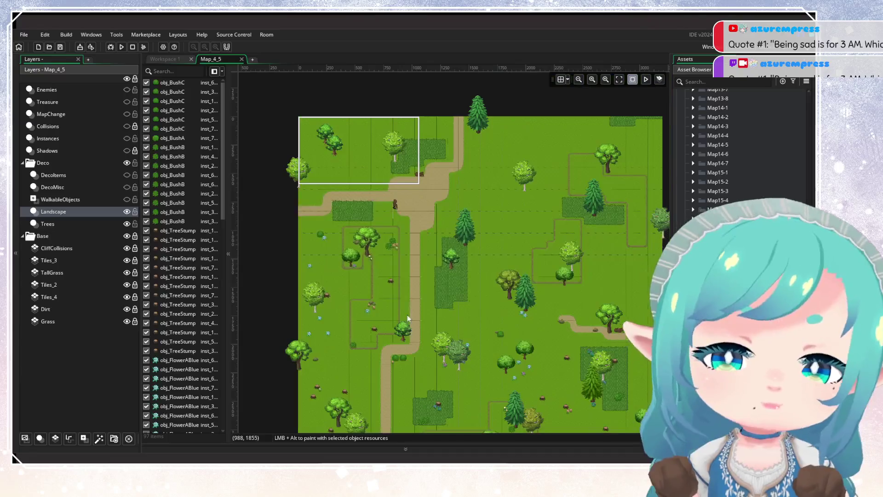
{"action": "mouse_move", "coordinate": [271, 135]}
{"action": "left_mouse_down"}
{"action": "mouse_move", "coordinate": [380, 336]}
{"action": "mouse_move", "coordinate": [401, 404]}
{"action": "left_mouse_up"}
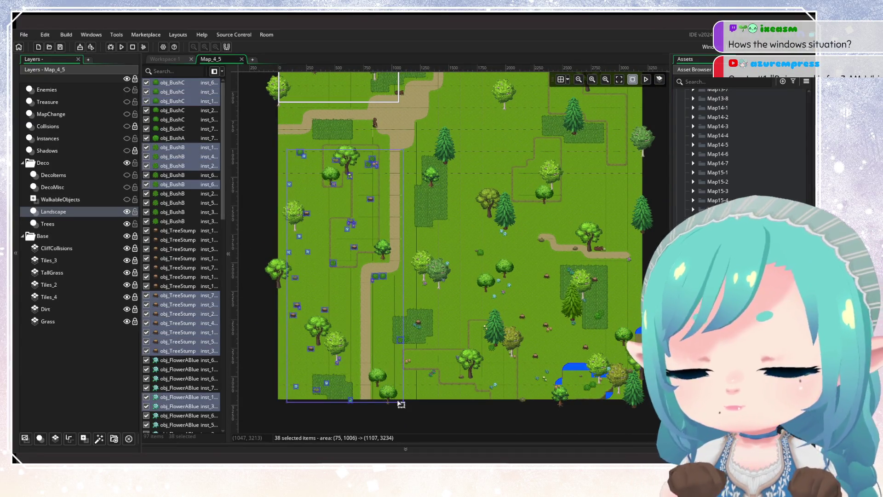
{"action": "key", "text": "Delete"}
{"action": "scroll", "coordinate": [389, 248], "scroll_direction": "up", "scroll_amount": 2}
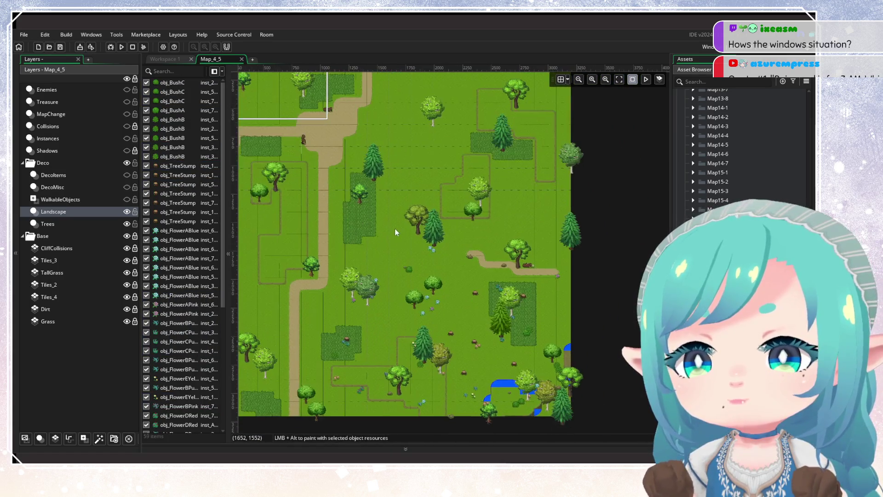
{"action": "scroll", "coordinate": [430, 259], "scroll_direction": "down", "scroll_amount": 1}
{"action": "scroll", "coordinate": [428, 269], "scroll_direction": "up", "scroll_amount": 1}
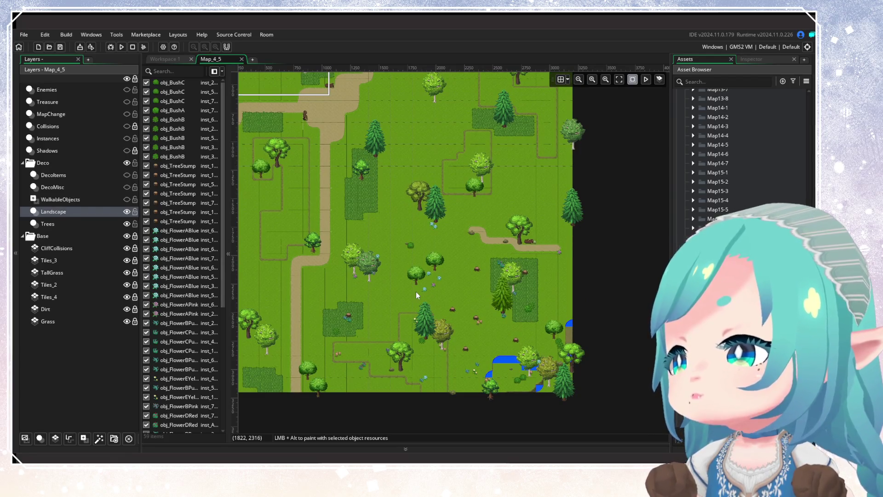
{"action": "mouse_move", "coordinate": [331, 185]}
{"action": "left_mouse_down"}
{"action": "mouse_move", "coordinate": [485, 333]}
{"action": "mouse_move", "coordinate": [507, 342]}
{"action": "left_mouse_up"}
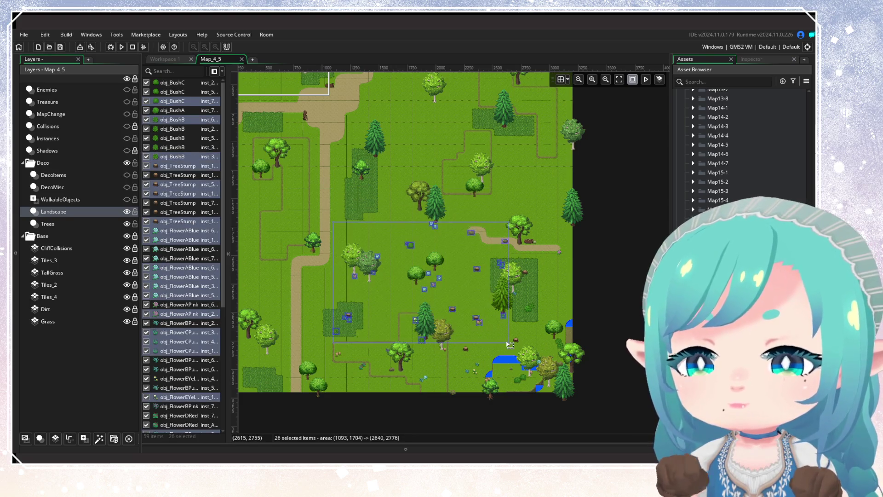
{"action": "key", "text": "Delete"}
{"action": "left_click_drag", "start_coordinate": [409, 373], "coordinate": [479, 405]}
{"action": "key", "text": "Delete"}
Delete the five bushes and stumps in the tall-grass patch and the pink flower
{"action": "scroll", "coordinate": [452, 338], "scroll_direction": "up", "scroll_amount": 3}
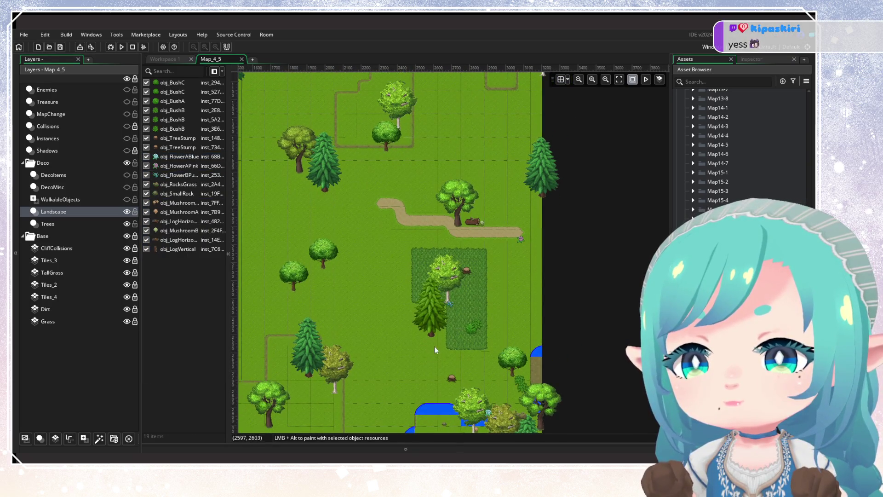
{"action": "mouse_move", "coordinate": [397, 249]}
{"action": "left_mouse_down"}
{"action": "mouse_move", "coordinate": [475, 346]}
{"action": "mouse_move", "coordinate": [484, 381]}
{"action": "left_mouse_up"}
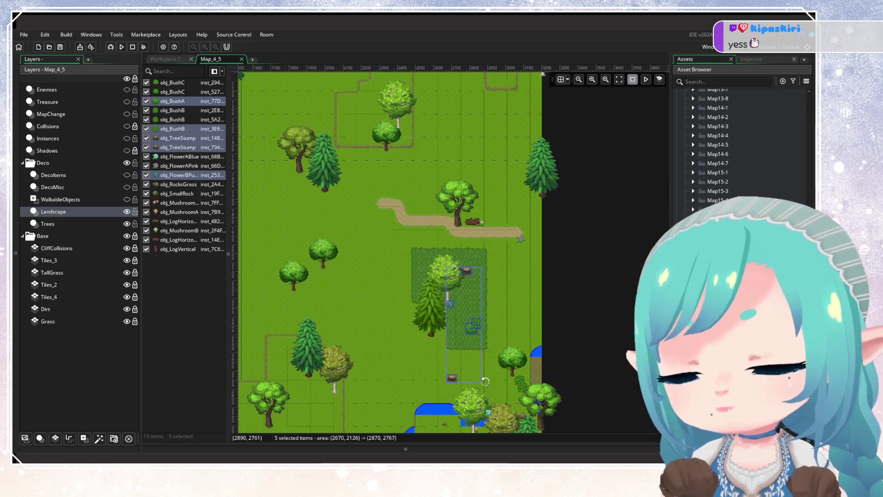
{"action": "key", "text": "Delete"}
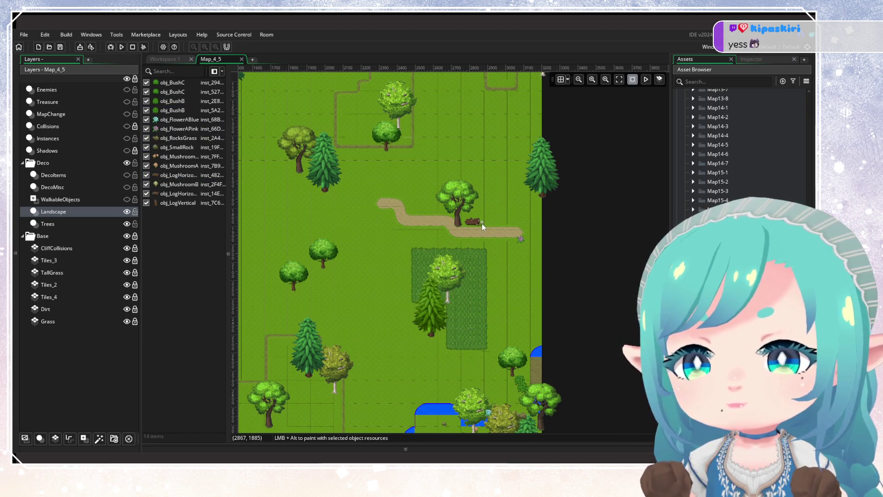
{"action": "left_click", "coordinate": [521, 240]}
{"action": "key", "text": "Delete"}
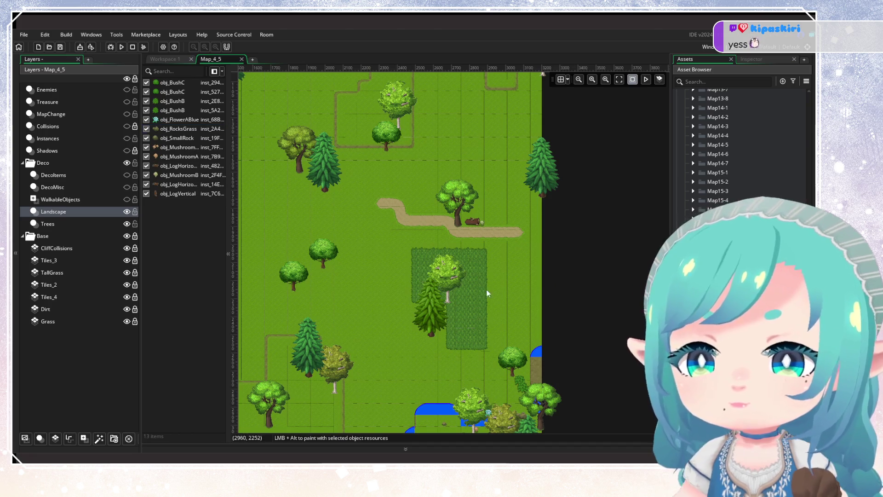
{"action": "scroll", "coordinate": [495, 291], "scroll_direction": "down", "scroll_amount": 3}
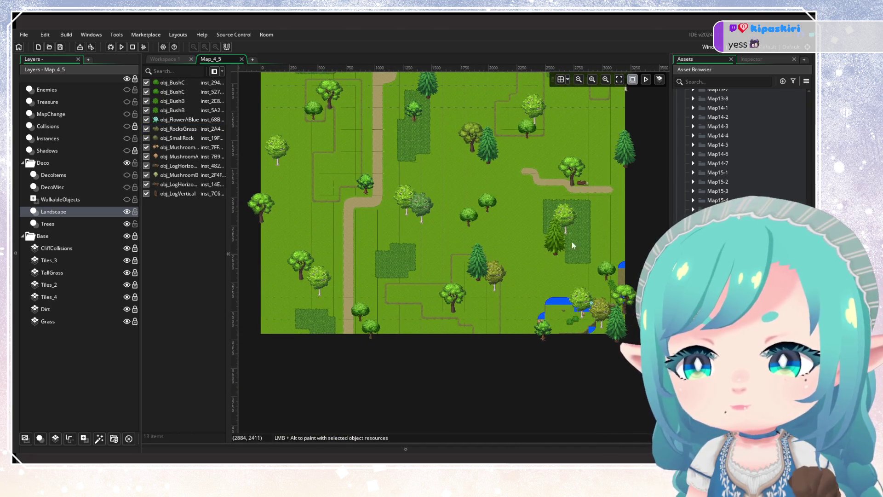
{"action": "left_click", "coordinate": [82, 224]}
{"action": "mouse_move", "coordinate": [365, 257]}
{"action": "left_mouse_down"}
{"action": "mouse_move", "coordinate": [393, 316]}
{"action": "mouse_move", "coordinate": [385, 359]}
{"action": "left_mouse_up"}
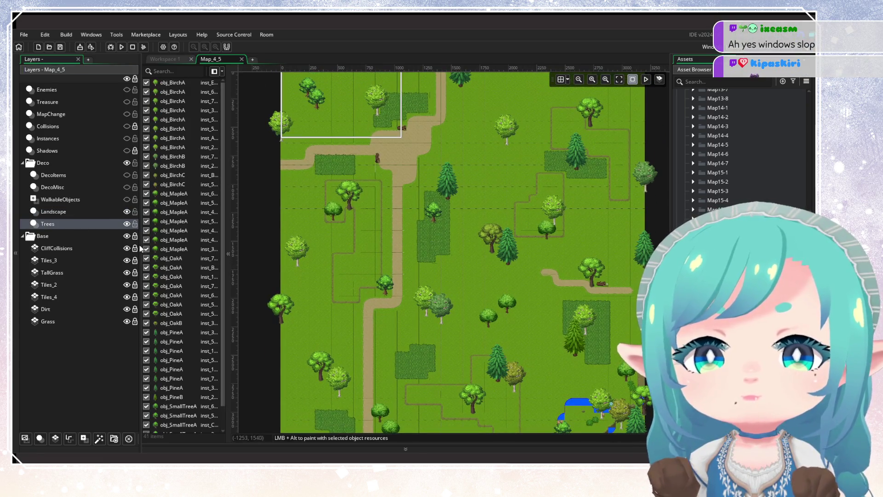
On Map_4_5's Trees layer, delete a pine, a birch-and-pine pair, then most remaining trees
{"action": "left_click", "coordinate": [644, 251]}
{"action": "key", "text": "Delete"}
{"action": "left_click_drag", "start_coordinate": [562, 297], "coordinate": [601, 360]}
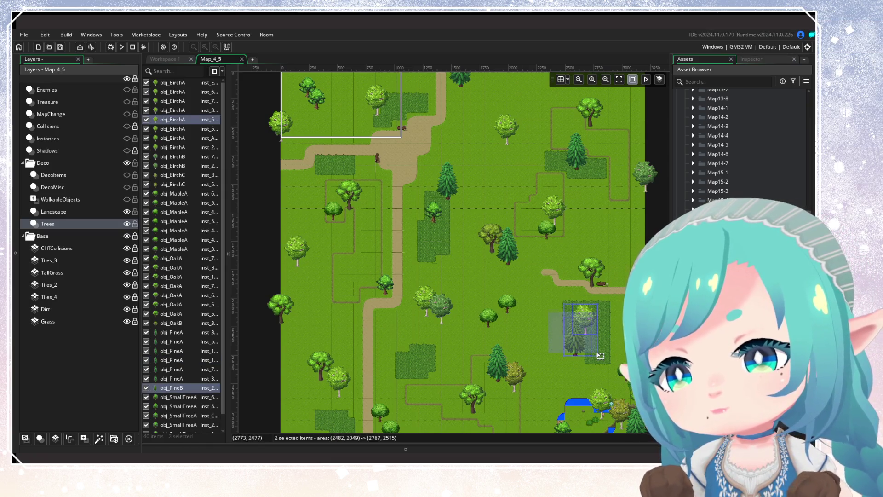
{"action": "key", "text": "Delete"}
{"action": "left_click_drag", "start_coordinate": [531, 350], "coordinate": [564, 307]}
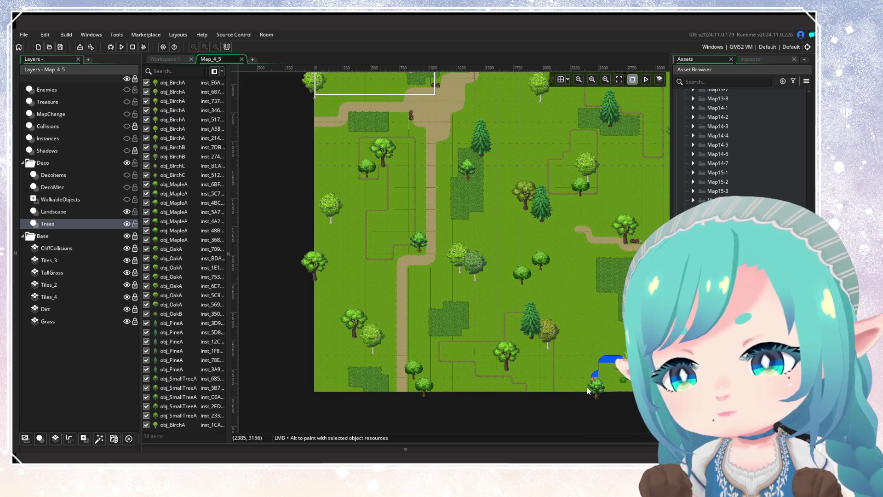
{"action": "mouse_move", "coordinate": [559, 361]}
{"action": "left_mouse_down"}
{"action": "mouse_move", "coordinate": [311, 284]}
{"action": "mouse_move", "coordinate": [306, 126]}
{"action": "left_mouse_up"}
{"action": "key", "text": "Delete"}
Delete a maple and ten more trees so only seven remain
{"action": "left_click", "coordinate": [424, 384]}
{"action": "key", "text": "Delete"}
{"action": "scroll", "coordinate": [435, 247], "scroll_direction": "up", "scroll_amount": 5}
{"action": "mouse_move", "coordinate": [265, 192]}
{"action": "left_mouse_down"}
{"action": "mouse_move", "coordinate": [508, 322]}
{"action": "mouse_move", "coordinate": [617, 336]}
{"action": "mouse_move", "coordinate": [628, 374]}
{"action": "left_mouse_up"}
{"action": "key", "text": "Delete"}
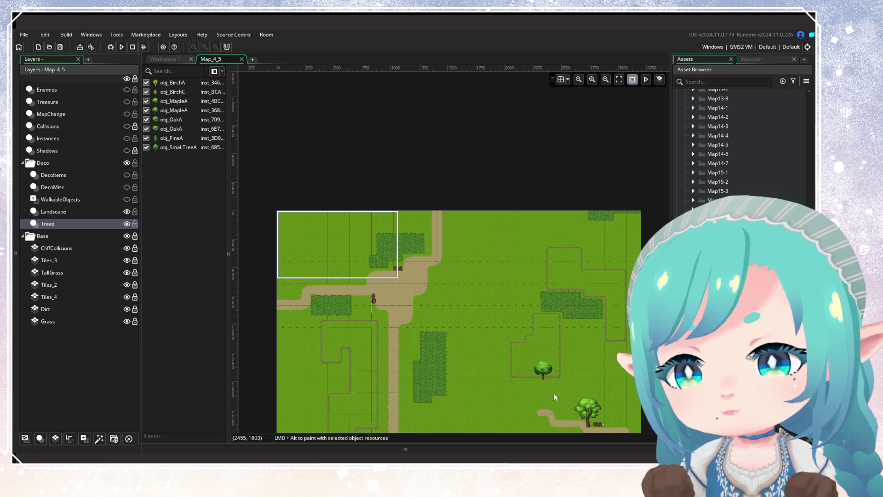
{"action": "scroll", "coordinate": [520, 350], "scroll_direction": "down", "scroll_amount": 5}
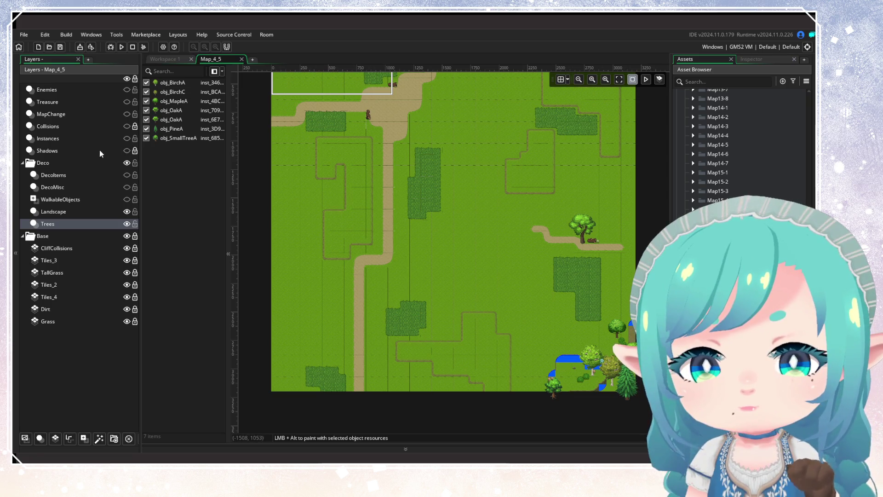
{"action": "left_click", "coordinate": [55, 275]}
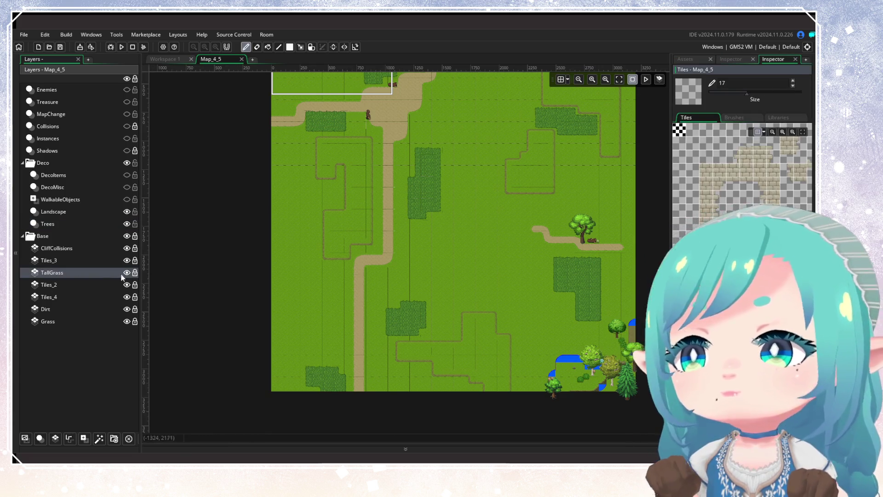
Replace the old TallGrass layer with a new tile layer named TallGrass above Tiles_2
{"action": "left_click", "coordinate": [135, 237]}
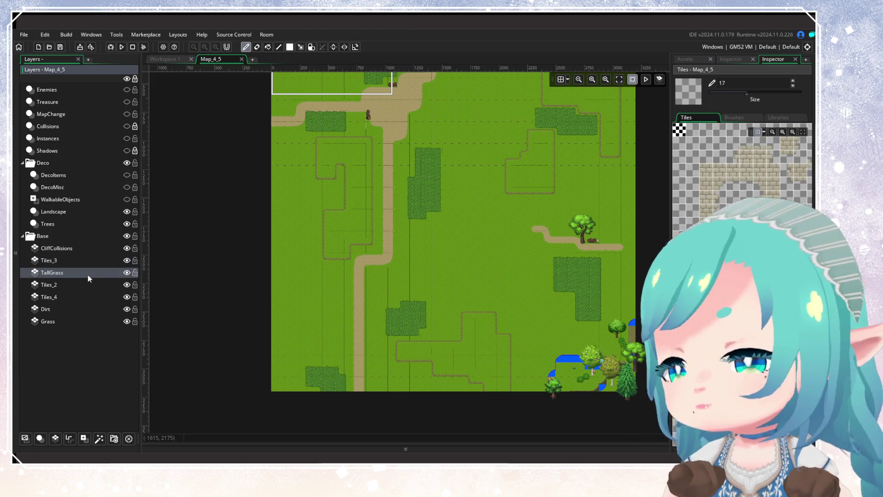
{"action": "key", "text": "Delete"}
{"action": "left_click", "coordinate": [70, 273]}
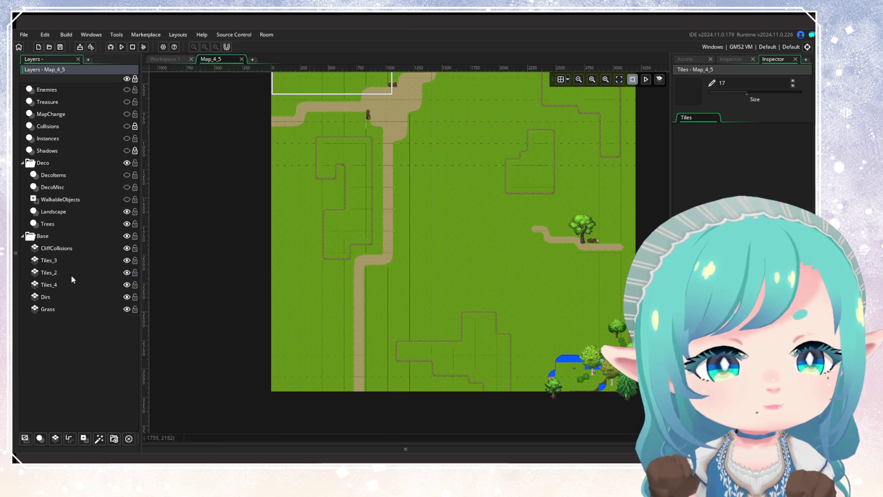
{"action": "left_click", "coordinate": [62, 440]}
{"action": "right_click", "coordinate": [57, 273]}
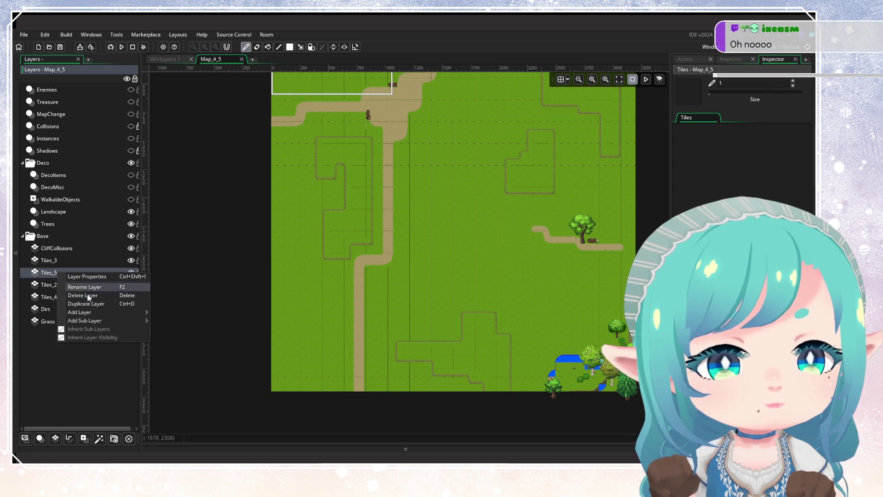
{"action": "left_click", "coordinate": [84, 289]}
{"action": "type", "text": "Ta"}
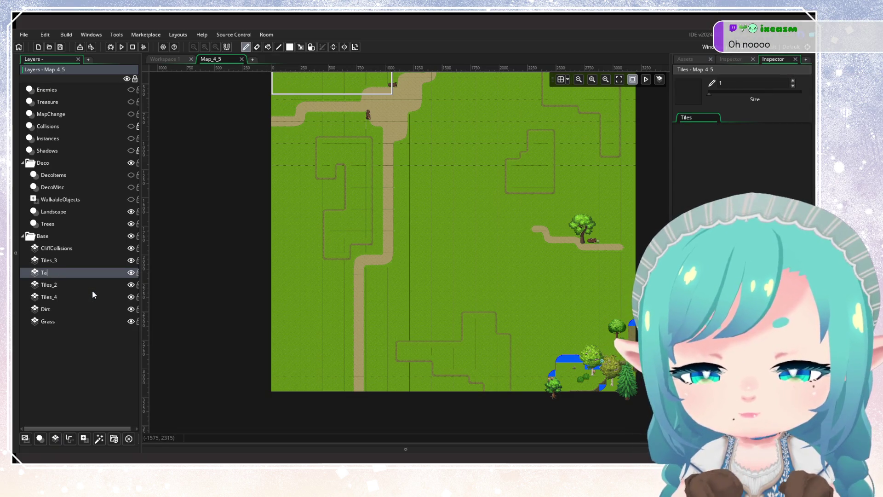
{"action": "type", "text": "llGrass"}
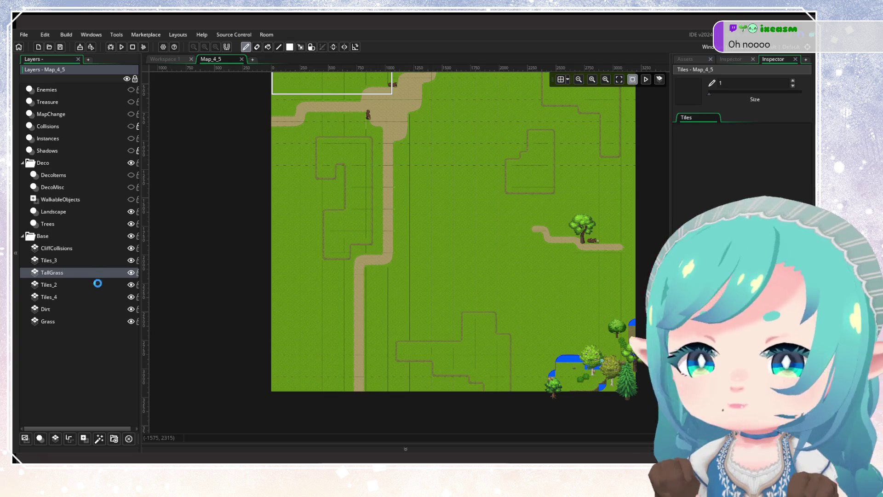
{"action": "key", "text": "Return"}
Assign the tile_Background tile set to the new TallGrass layer
{"action": "left_click", "coordinate": [730, 60]}
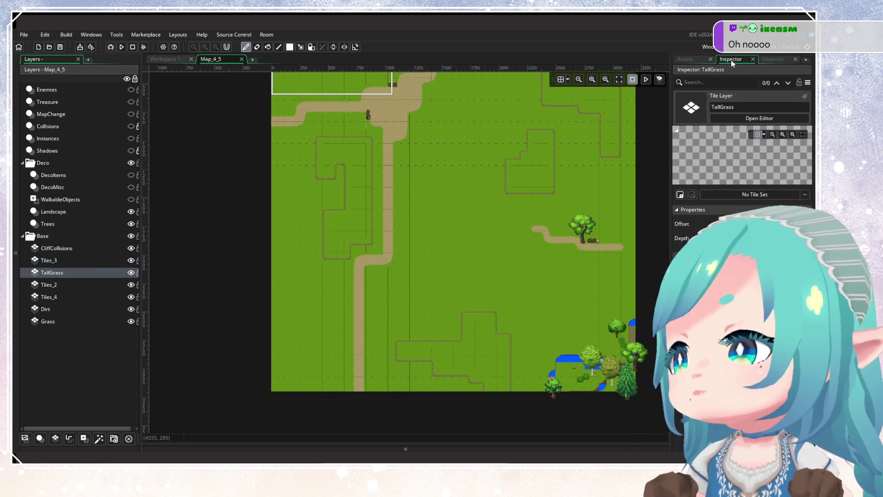
{"action": "left_click", "coordinate": [805, 195]}
{"action": "double_click", "coordinate": [697, 217]}
{"action": "double_click", "coordinate": [696, 217]}
{"action": "left_click", "coordinate": [593, 251]}
{"action": "double_click", "coordinate": [604, 298]}
Close the Map_4_5 room and bring up the Map_4_6 room
{"action": "mouse_move", "coordinate": [458, 233]}
{"action": "left_mouse_down"}
{"action": "mouse_move", "coordinate": [452, 302]}
{"action": "mouse_move", "coordinate": [417, 225]}
{"action": "left_mouse_up"}
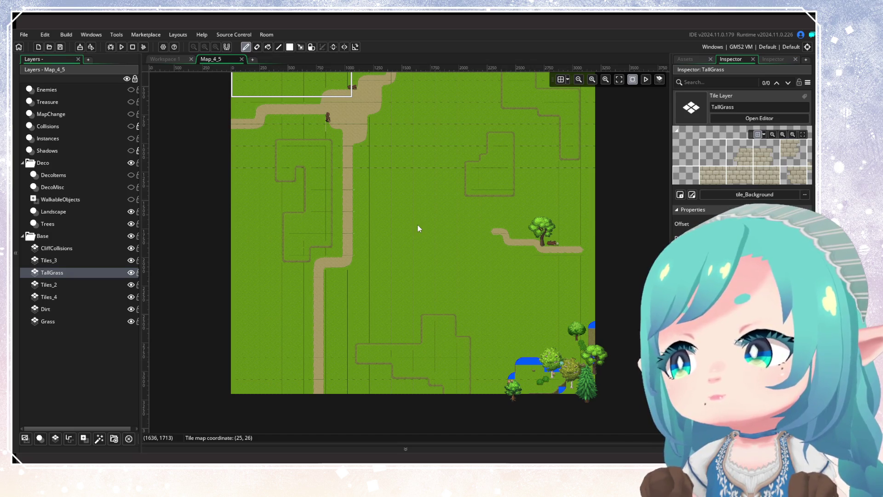
{"action": "left_click_drag", "start_coordinate": [418, 225], "coordinate": [416, 240]}
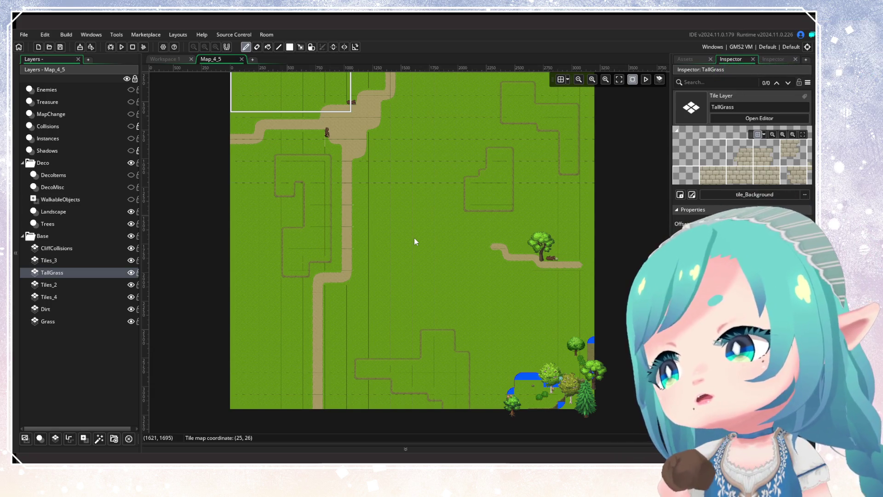
{"action": "mouse_move", "coordinate": [421, 180]}
{"action": "left_mouse_down"}
{"action": "mouse_move", "coordinate": [416, 257]}
{"action": "mouse_move", "coordinate": [410, 190]}
{"action": "left_mouse_up"}
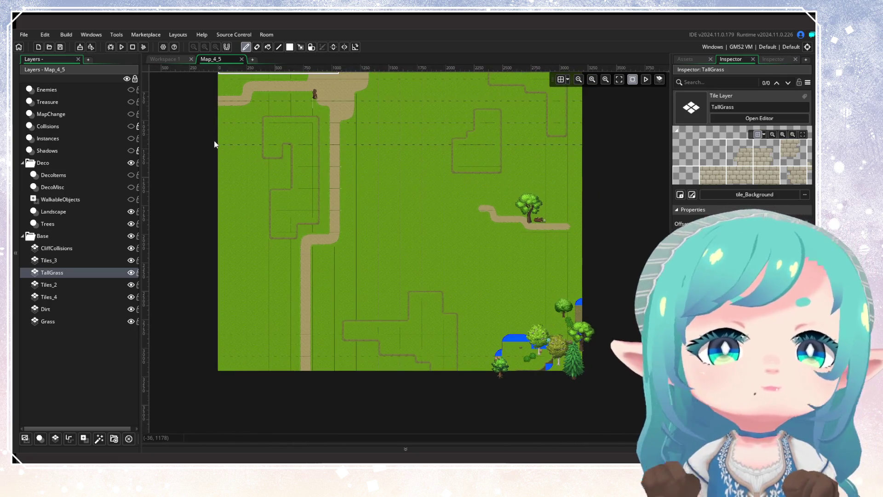
{"action": "scroll", "coordinate": [252, 124], "scroll_direction": "up", "scroll_amount": 2}
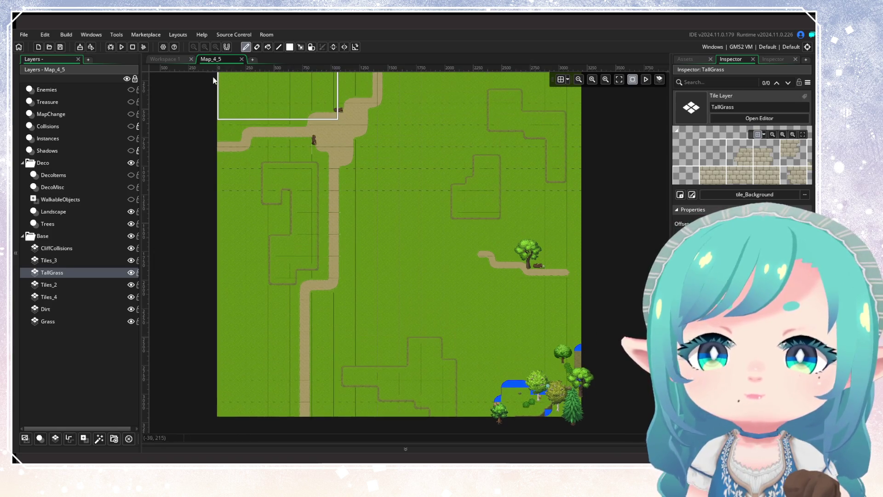
{"action": "left_click", "coordinate": [241, 59]}
{"action": "left_click", "coordinate": [705, 57]}
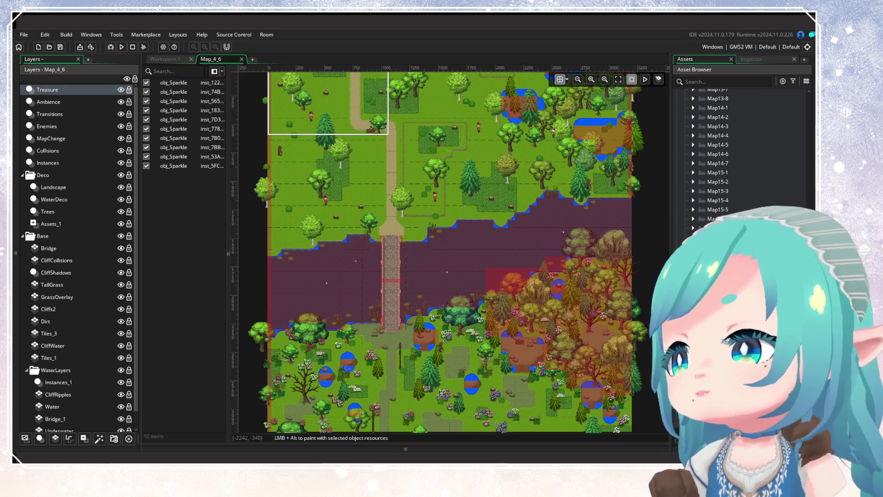
Hide Map_4_6's Treasure, Transitions, Enemies, MapChange, Collisions and Instances layers, then select WaterDeco
{"action": "scroll", "coordinate": [422, 226], "scroll_direction": "up", "scroll_amount": 3}
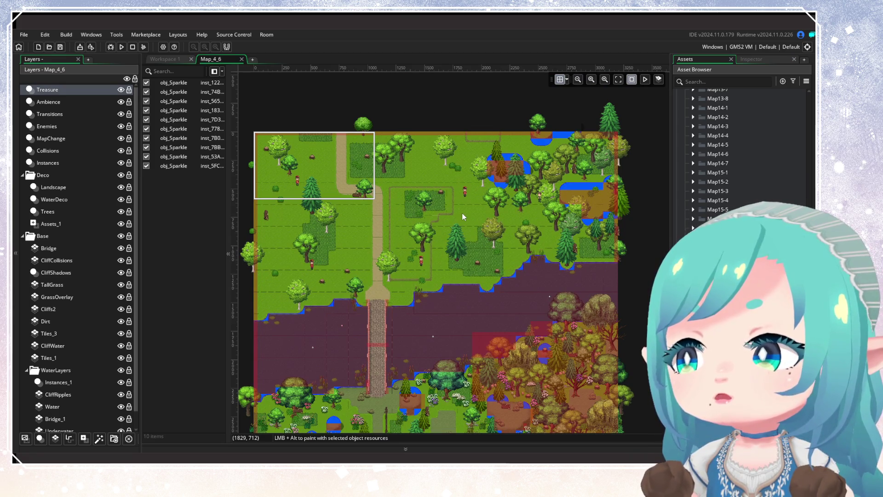
{"action": "scroll", "coordinate": [449, 260], "scroll_direction": "up", "scroll_amount": 2}
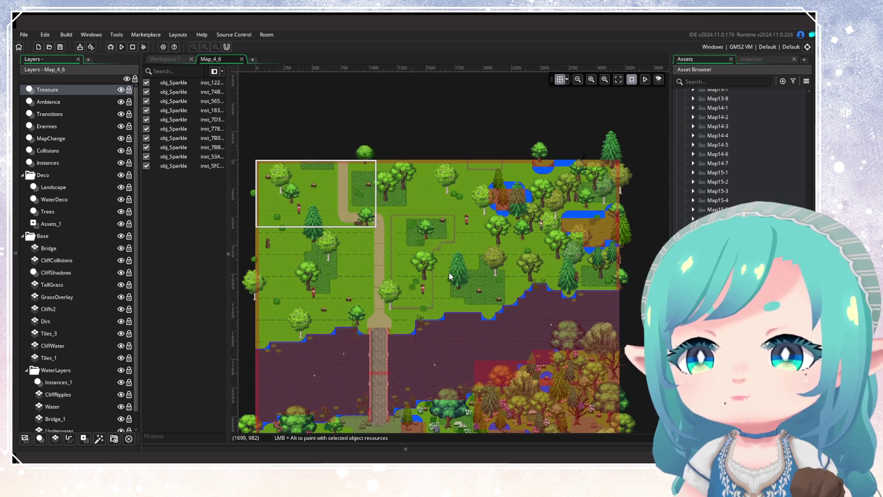
{"action": "left_click", "coordinate": [120, 90]}
{"action": "left_click", "coordinate": [120, 114]}
{"action": "left_click", "coordinate": [120, 126]}
{"action": "left_click", "coordinate": [121, 138]}
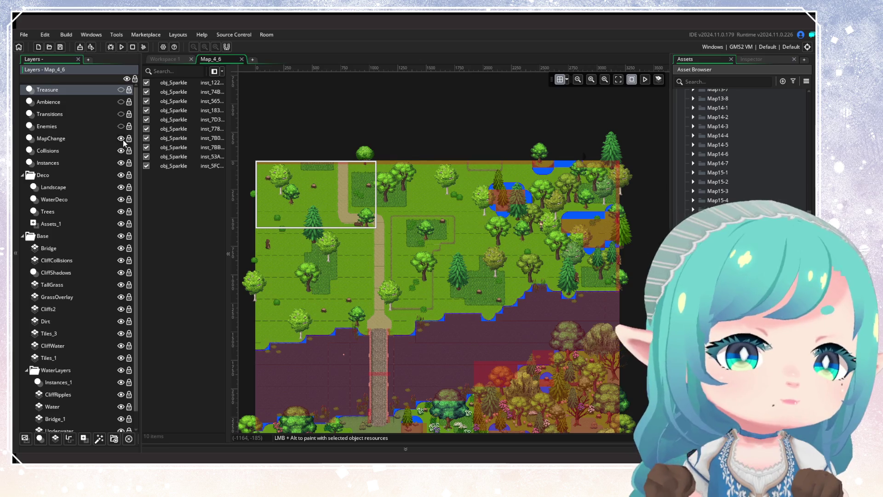
{"action": "left_click", "coordinate": [120, 151]}
{"action": "left_click", "coordinate": [120, 163]}
{"action": "left_click", "coordinate": [93, 175]}
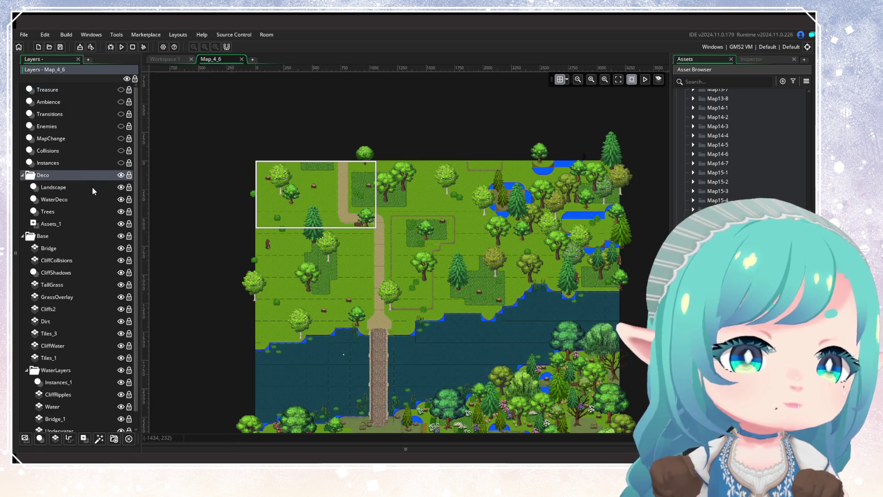
{"action": "left_click", "coordinate": [99, 199]}
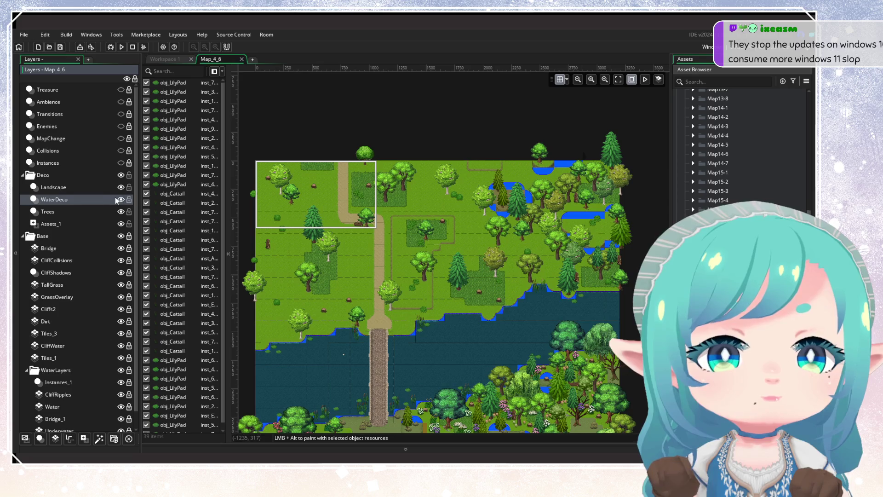
Delete the lily pads and cattails along the lake's northern shore in three batches
{"action": "left_click_drag", "start_coordinate": [314, 296], "coordinate": [327, 274]}
{"action": "left_click_drag", "start_coordinate": [283, 299], "coordinate": [371, 326]}
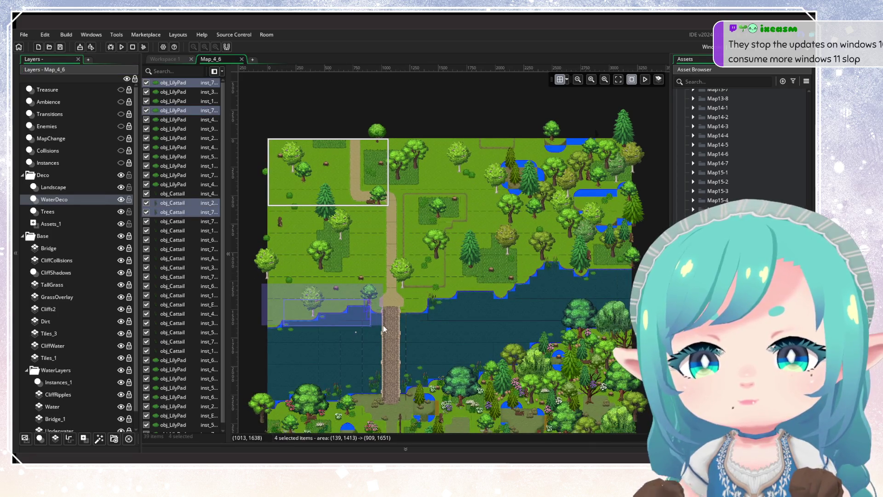
{"action": "key", "text": "Delete"}
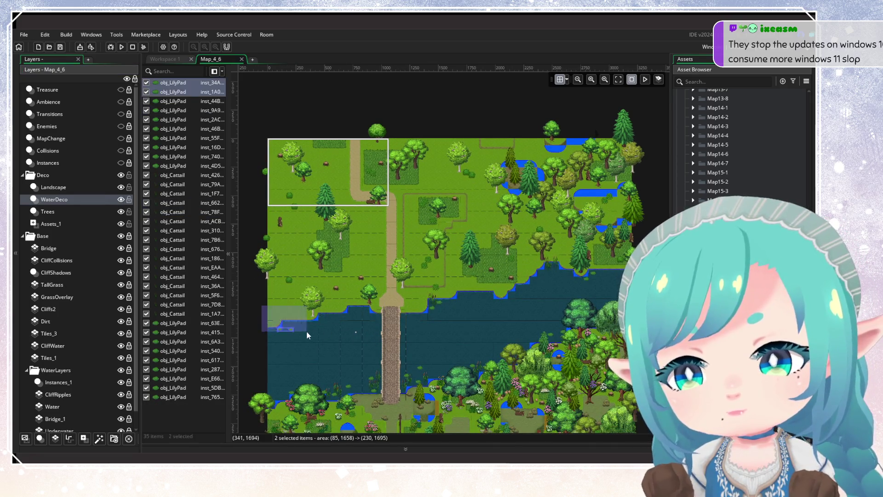
{"action": "left_click_drag", "start_coordinate": [406, 271], "coordinate": [452, 322]}
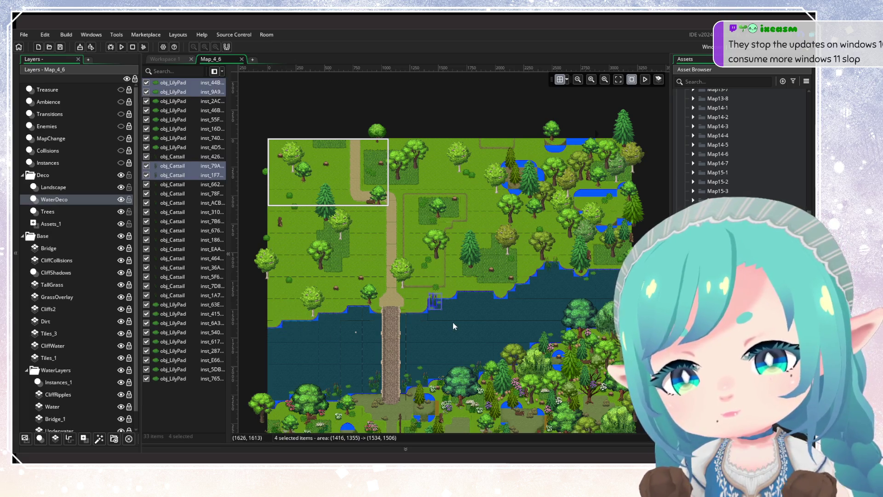
{"action": "key", "text": "Delete"}
{"action": "mouse_move", "coordinate": [534, 255]}
{"action": "left_mouse_down"}
{"action": "mouse_move", "coordinate": [559, 283]}
{"action": "mouse_move", "coordinate": [576, 267]}
{"action": "left_mouse_up"}
{"action": "key", "text": "Delete"}
{"action": "key", "text": "Delete"}
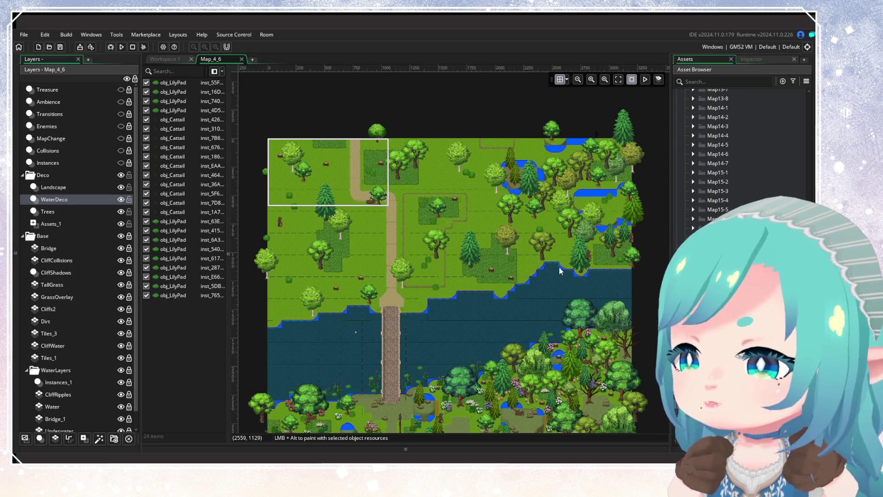
Hide the WaterDeco layer and select the Landscape layer
{"action": "scroll", "coordinate": [529, 212], "scroll_direction": "up", "scroll_amount": 1}
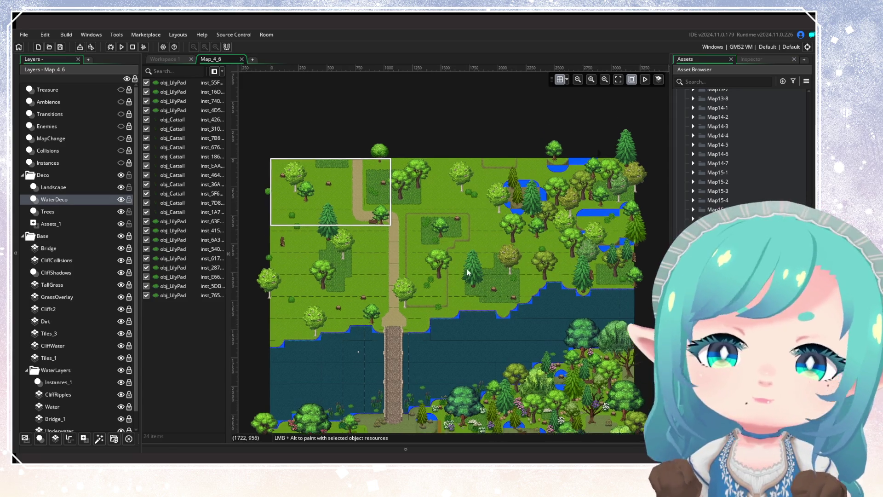
{"action": "scroll", "coordinate": [507, 158], "scroll_direction": "up", "scroll_amount": 1}
{"action": "scroll", "coordinate": [508, 158], "scroll_direction": "down", "scroll_amount": 1}
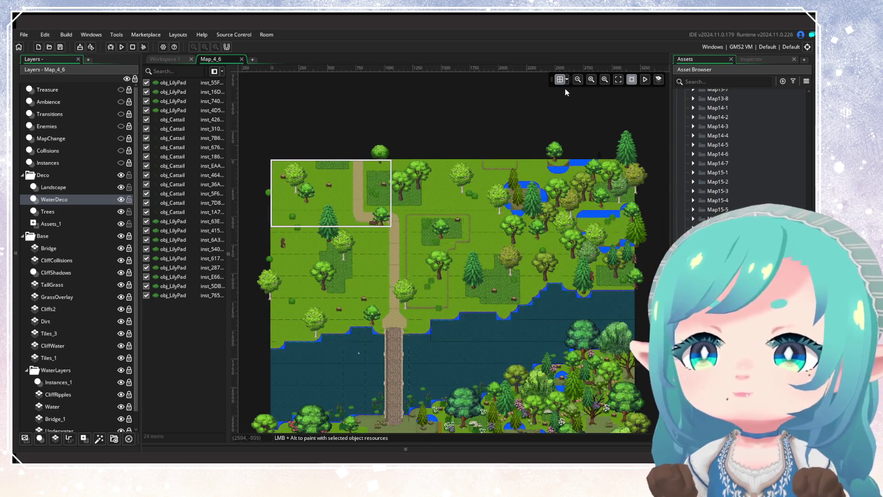
{"action": "scroll", "coordinate": [419, 259], "scroll_direction": "up", "scroll_amount": 2}
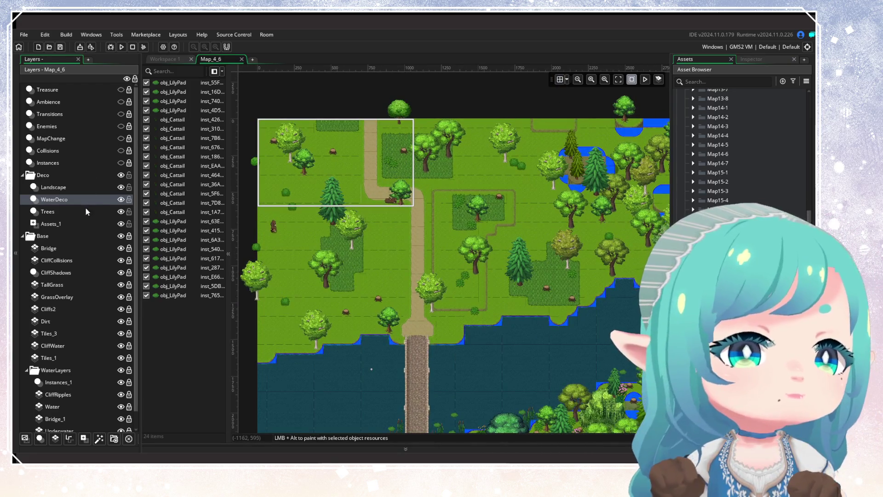
{"action": "left_click", "coordinate": [120, 199]}
{"action": "left_click", "coordinate": [115, 189]}
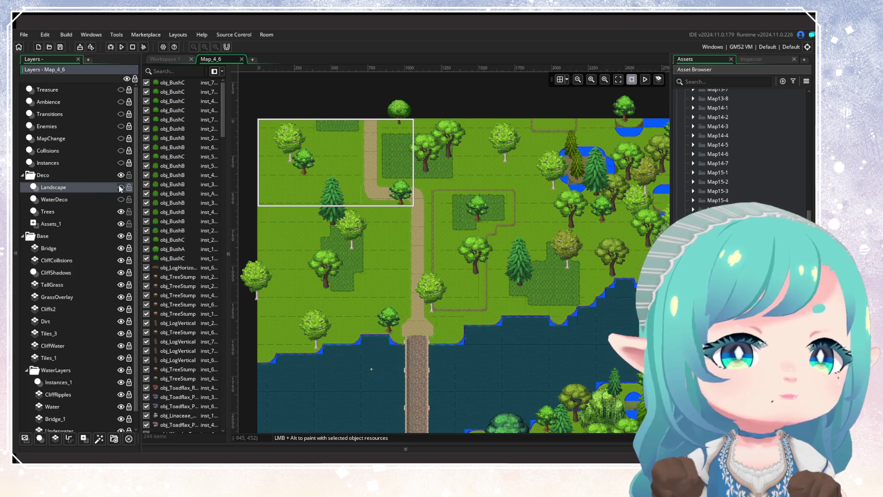
On the Landscape layer, delete the stumps and bushes across the western grassland
{"action": "left_click_drag", "start_coordinate": [366, 224], "coordinate": [412, 230]}
{"action": "mouse_move", "coordinate": [295, 113]}
{"action": "left_mouse_down"}
{"action": "mouse_move", "coordinate": [571, 322]}
{"action": "mouse_move", "coordinate": [575, 358]}
{"action": "left_mouse_up"}
{"action": "key", "text": "Delete"}
{"action": "scroll", "coordinate": [576, 355], "scroll_direction": "right", "scroll_amount": 5}
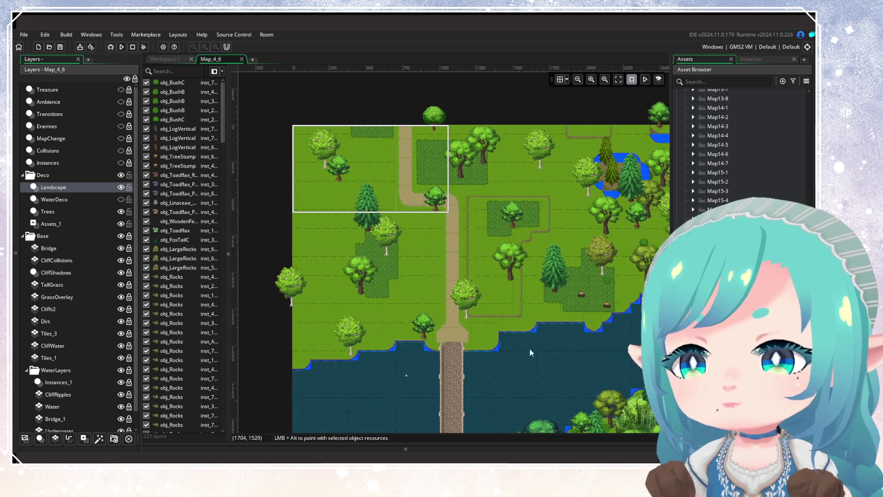
{"action": "left_click", "coordinate": [456, 280]}
{"action": "key", "text": "Delete"}
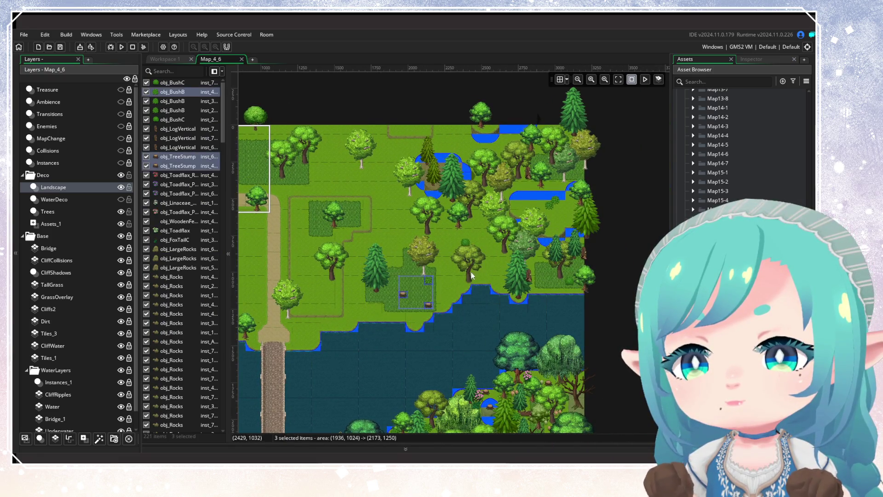
{"action": "left_click", "coordinate": [466, 247]}
{"action": "key", "text": "Delete"}
On the Trees layer, remove the trees from the northwestern grassland
{"action": "left_click", "coordinate": [75, 213]}
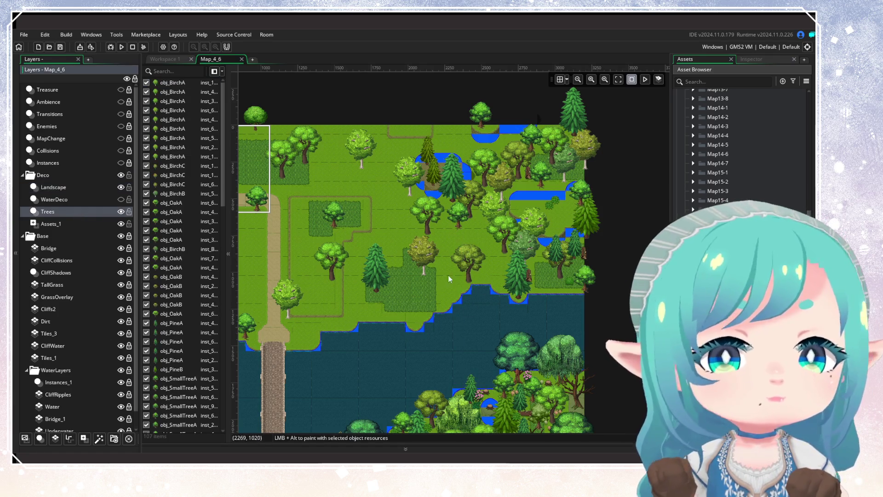
{"action": "left_click", "coordinate": [418, 252]}
{"action": "key", "text": "Delete"}
{"action": "left_click", "coordinate": [427, 216]}
{"action": "key", "text": "Delete"}
{"action": "mouse_move", "coordinate": [452, 203]}
{"action": "left_mouse_down"}
{"action": "mouse_move", "coordinate": [546, 220]}
{"action": "mouse_move", "coordinate": [630, 200]}
{"action": "left_mouse_up"}
{"action": "left_click_drag", "start_coordinate": [283, 108], "coordinate": [568, 340]}
{"action": "mouse_move", "coordinate": [565, 336]}
{"action": "left_mouse_down"}
{"action": "mouse_move", "coordinate": [423, 160]}
{"action": "mouse_move", "coordinate": [444, 237]}
{"action": "mouse_move", "coordinate": [443, 329]}
{"action": "left_mouse_up"}
{"action": "scroll", "coordinate": [96, 351], "scroll_direction": "down", "scroll_amount": 1}
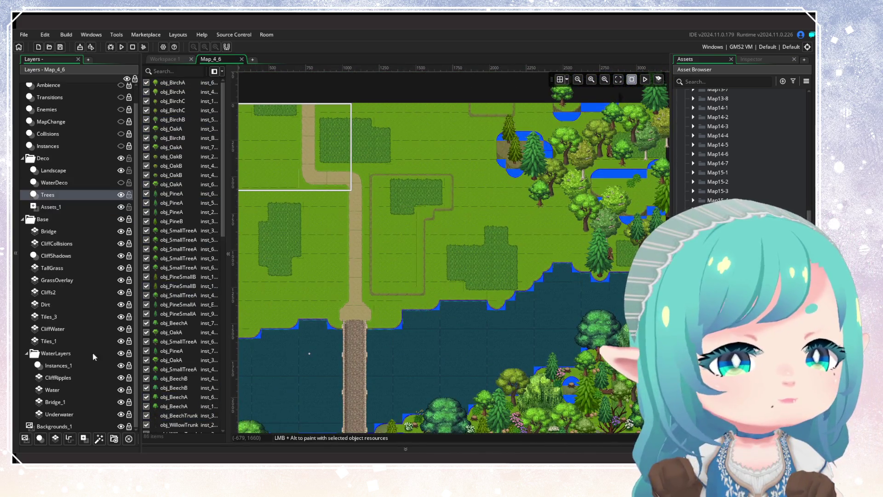
{"action": "left_click", "coordinate": [64, 267]}
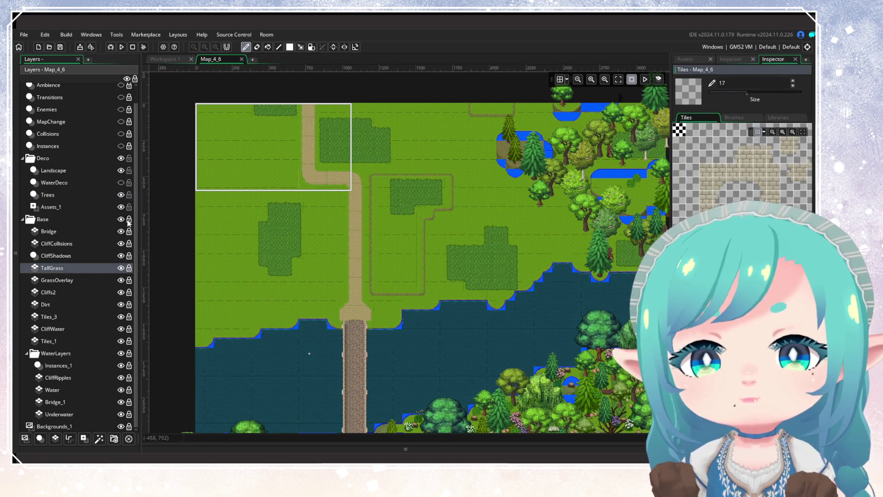
Erase a strip and a small patch of tall grass tiles
{"action": "scroll", "coordinate": [288, 245], "scroll_direction": "up", "scroll_amount": 1}
{"action": "key", "text": "e"}
{"action": "mouse_move", "coordinate": [324, 147]}
{"action": "left_mouse_down"}
{"action": "mouse_move", "coordinate": [325, 184]}
{"action": "mouse_move", "coordinate": [376, 172]}
{"action": "mouse_move", "coordinate": [488, 292]}
{"action": "mouse_move", "coordinate": [281, 248]}
{"action": "left_mouse_up"}
{"action": "mouse_move", "coordinate": [279, 279]}
{"action": "left_mouse_down"}
{"action": "mouse_move", "coordinate": [266, 151]}
{"action": "mouse_move", "coordinate": [237, 319]}
{"action": "mouse_move", "coordinate": [260, 300]}
{"action": "left_mouse_up"}
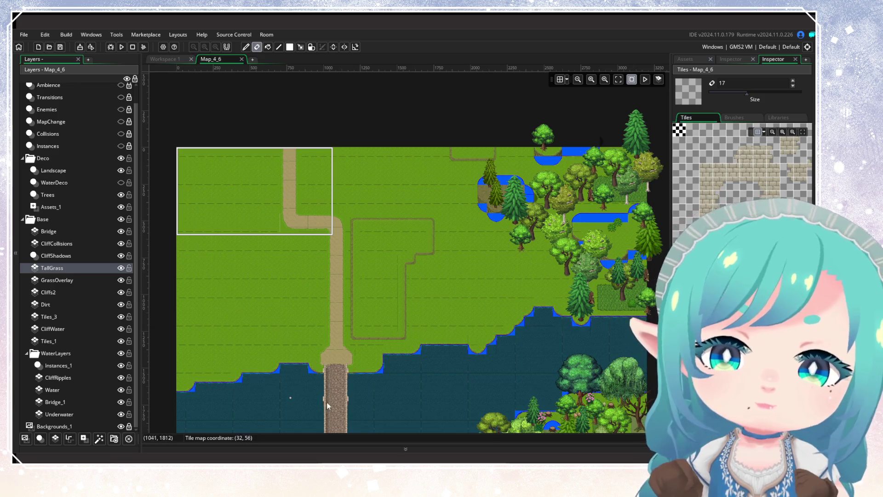
Close the Map_4_6 room
{"action": "scroll", "coordinate": [359, 311], "scroll_direction": "down", "scroll_amount": 1}
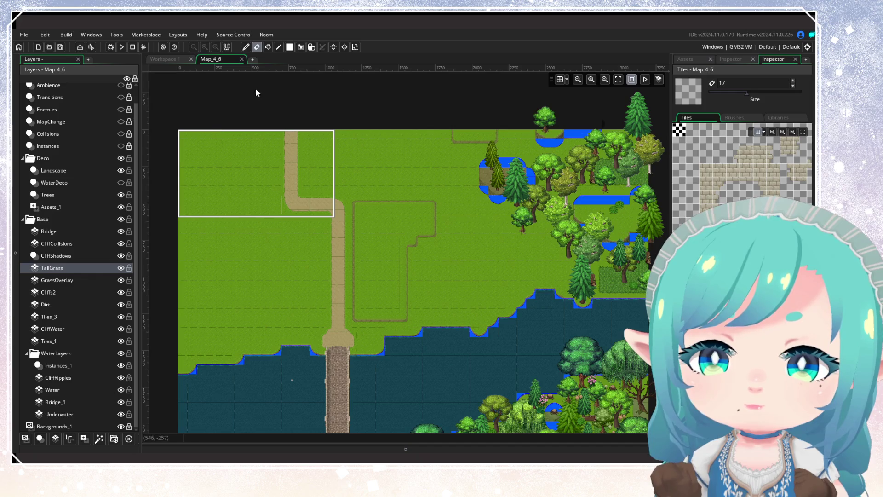
{"action": "left_click", "coordinate": [242, 59]}
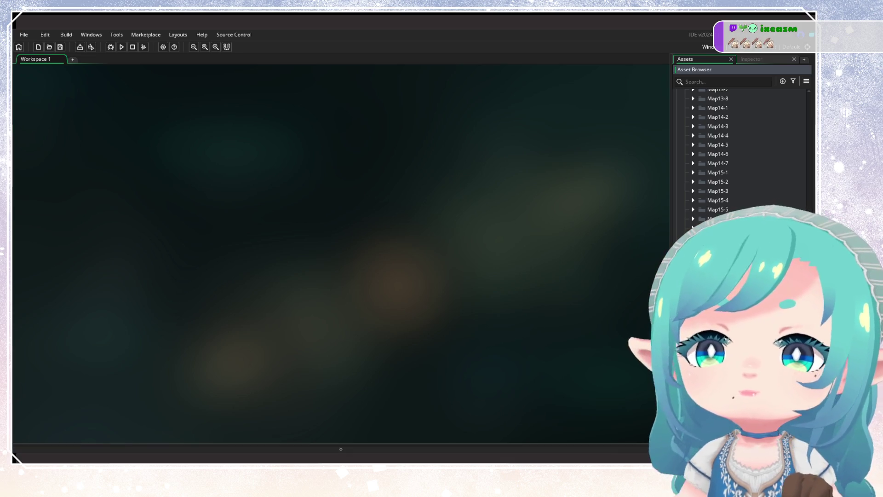
{"action": "scroll", "coordinate": [736, 151], "scroll_direction": "down", "scroll_amount": 3}
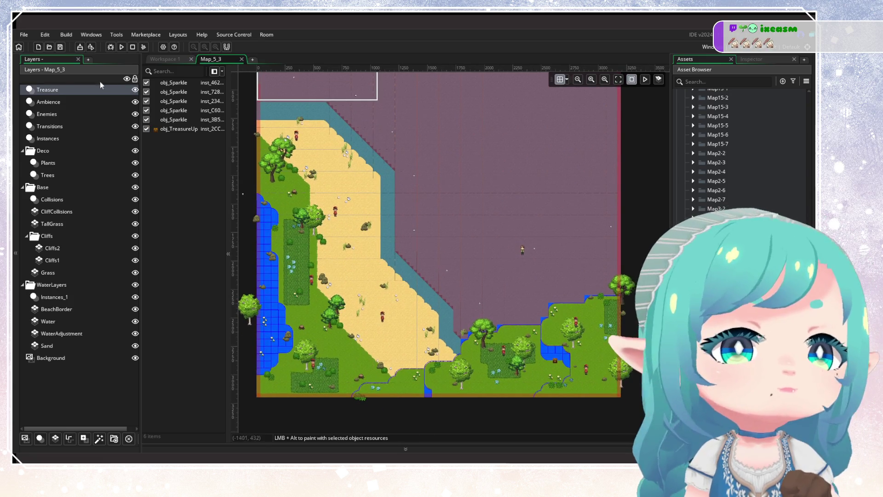
Hide Map_5_3's Treasure, Ambience, Enemies, Transitions and Instances layers
{"action": "left_click", "coordinate": [135, 89]}
{"action": "left_click", "coordinate": [135, 101]}
{"action": "left_click", "coordinate": [136, 114]}
{"action": "left_click", "coordinate": [135, 126]}
{"action": "left_click", "coordinate": [135, 139]}
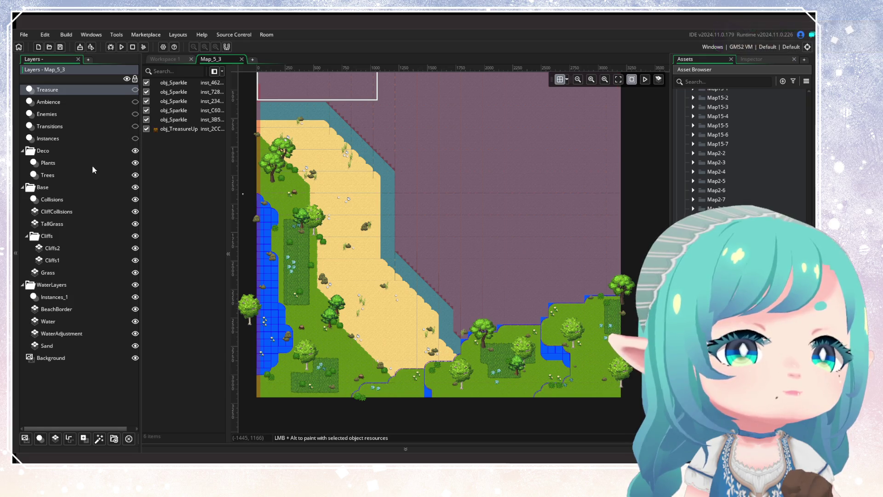
Delete every plant instance on the Plants layer
{"action": "left_click", "coordinate": [111, 163]}
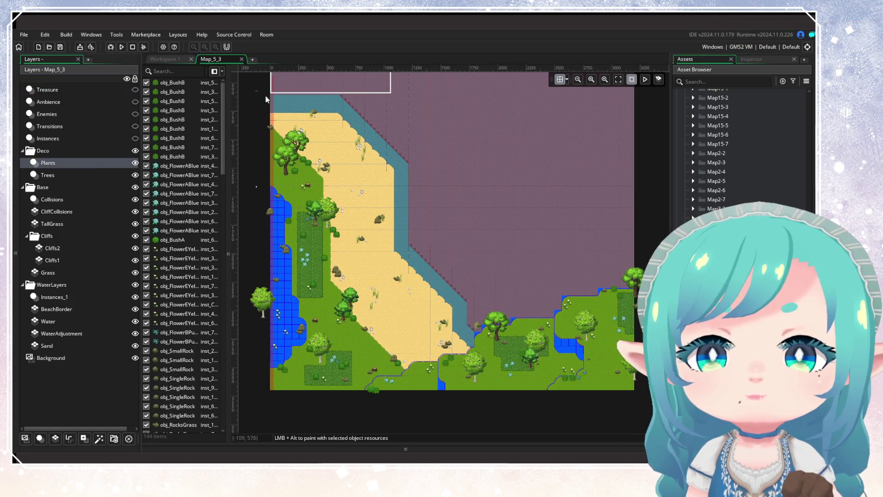
{"action": "left_click_drag", "start_coordinate": [259, 91], "coordinate": [570, 377]}
{"action": "key", "text": "Delete"}
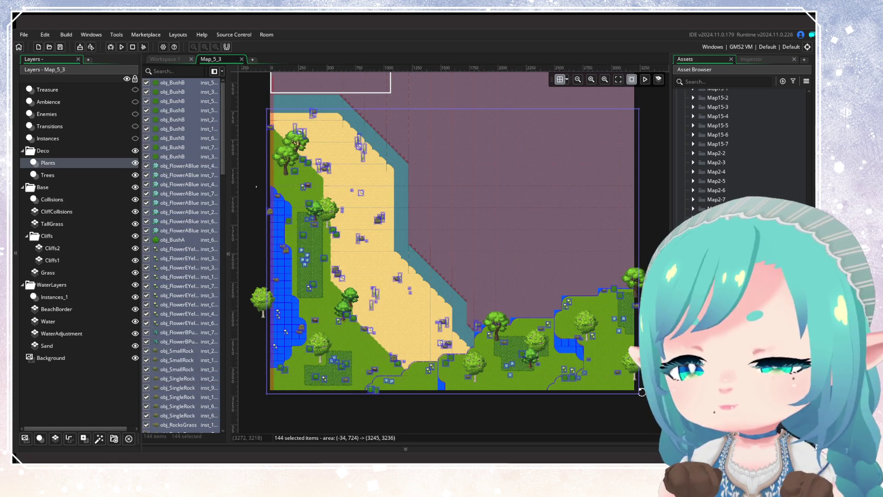
{"action": "left_click", "coordinate": [69, 163], "text": "ctrl"}
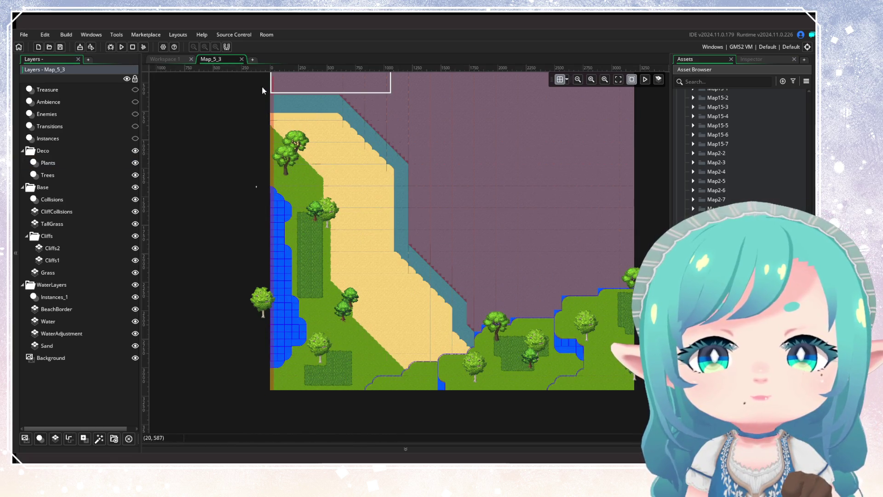
Delete all 15 tree instances on the Trees layer
{"action": "left_click", "coordinate": [60, 175]}
{"action": "mouse_move", "coordinate": [250, 111]}
{"action": "left_mouse_down"}
{"action": "mouse_move", "coordinate": [454, 236]}
{"action": "mouse_move", "coordinate": [662, 394]}
{"action": "left_mouse_up"}
{"action": "key", "text": "Delete"}
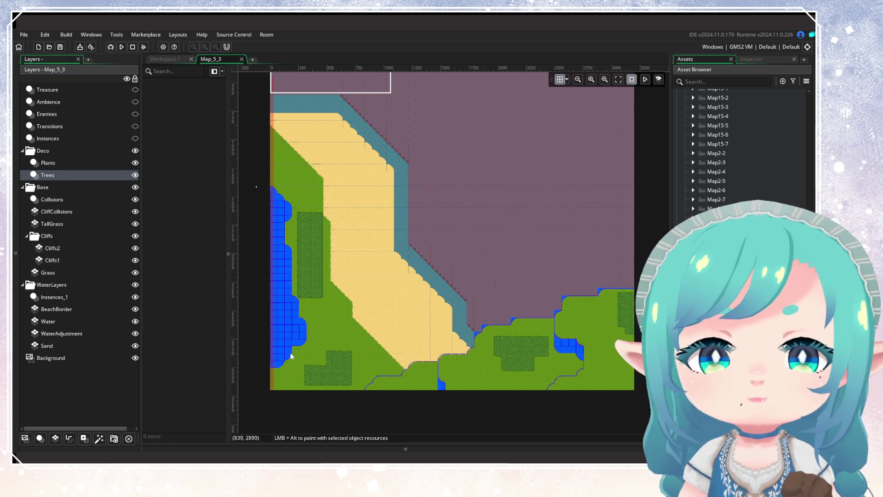
{"action": "left_click", "coordinate": [52, 224]}
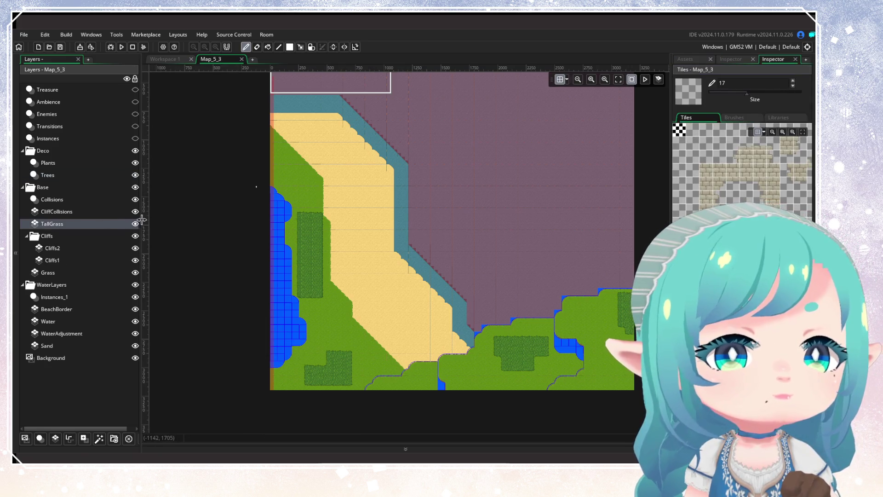
Delete Map_5_3's existing TallGrass tile layer
{"action": "left_click_drag", "start_coordinate": [140, 223], "coordinate": [149, 216]}
{"action": "left_click", "coordinate": [94, 212]}
{"action": "left_click", "coordinate": [89, 224]}
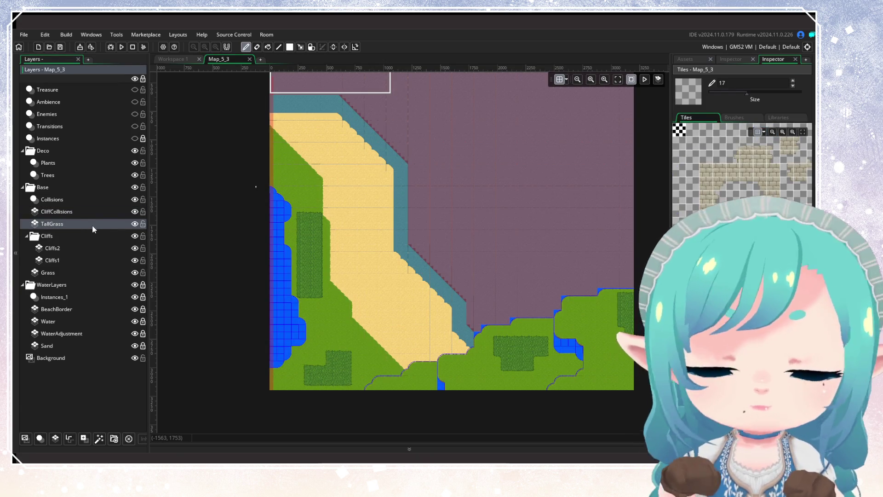
{"action": "key", "text": "Delete"}
Add a new tile layer named TallGrass under CliffCollisions in the Base group
{"action": "left_click", "coordinate": [92, 225]}
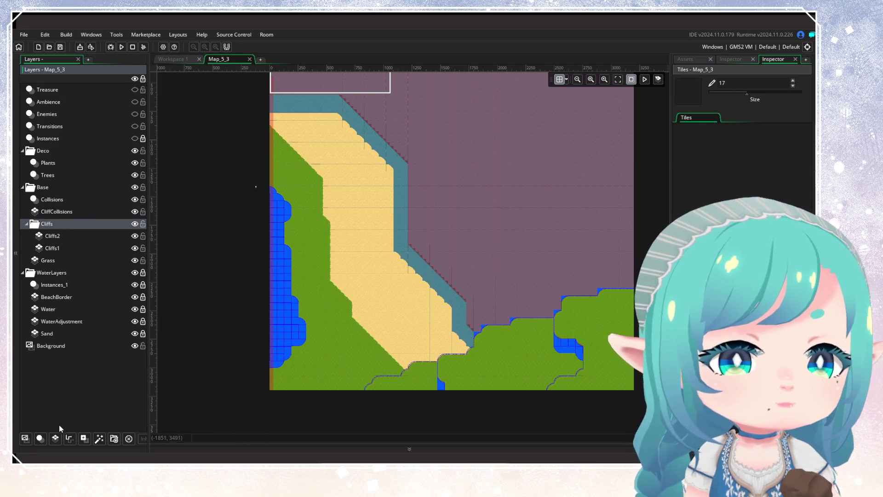
{"action": "left_click", "coordinate": [55, 438]}
{"action": "left_click_drag", "start_coordinate": [54, 236], "coordinate": [54, 224]}
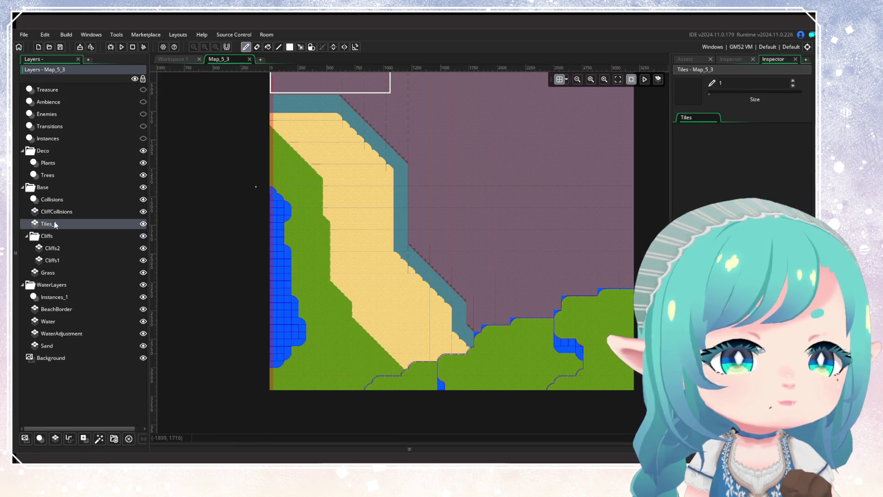
{"action": "right_click", "coordinate": [55, 224]}
{"action": "left_click", "coordinate": [100, 239]}
{"action": "type", "text": "Tall"}
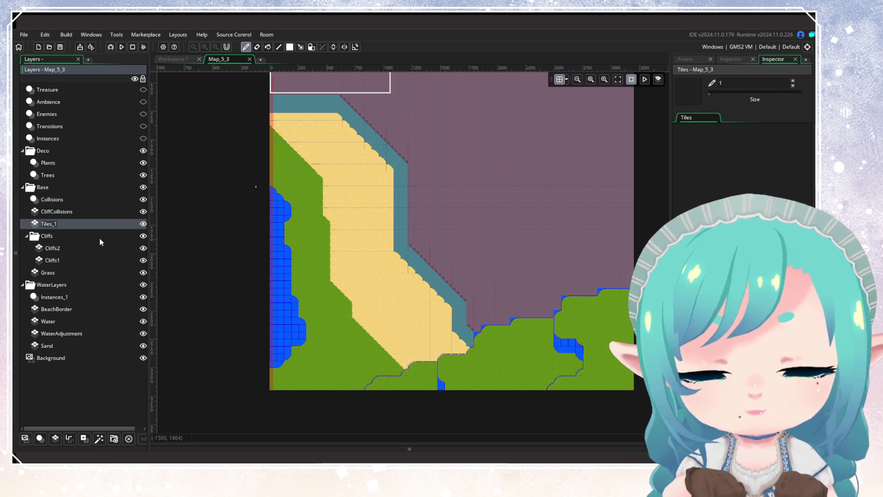
{"action": "type", "text": "Grass"}
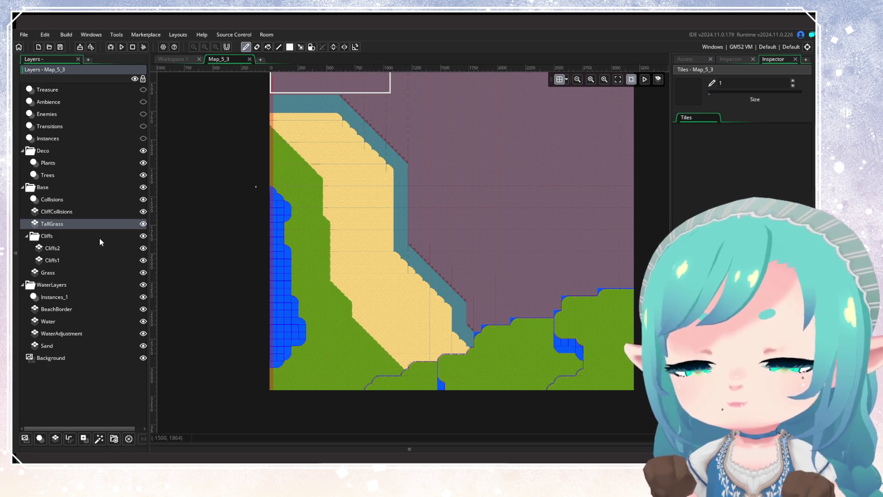
Set the TallGrass layer's tile set to tile_Background
{"action": "left_click", "coordinate": [735, 60]}
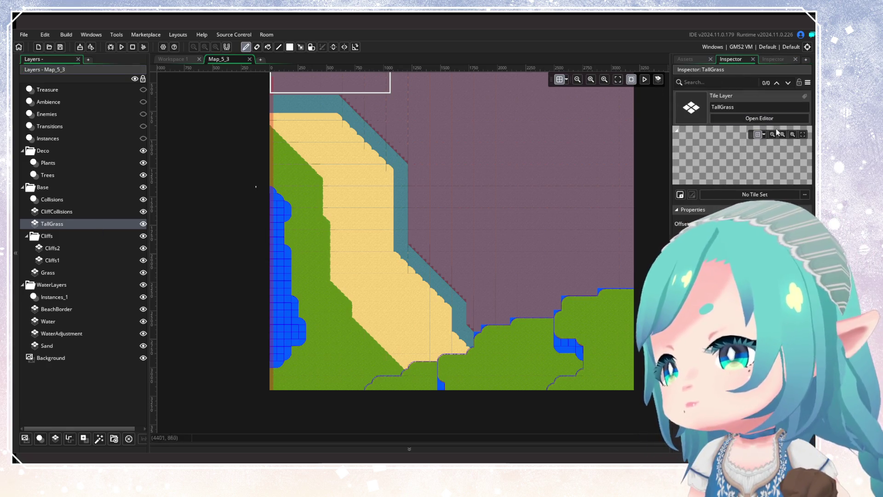
{"action": "left_click", "coordinate": [805, 195]}
{"action": "double_click", "coordinate": [700, 220]}
{"action": "double_click", "coordinate": [700, 221]}
{"action": "double_click", "coordinate": [727, 221]}
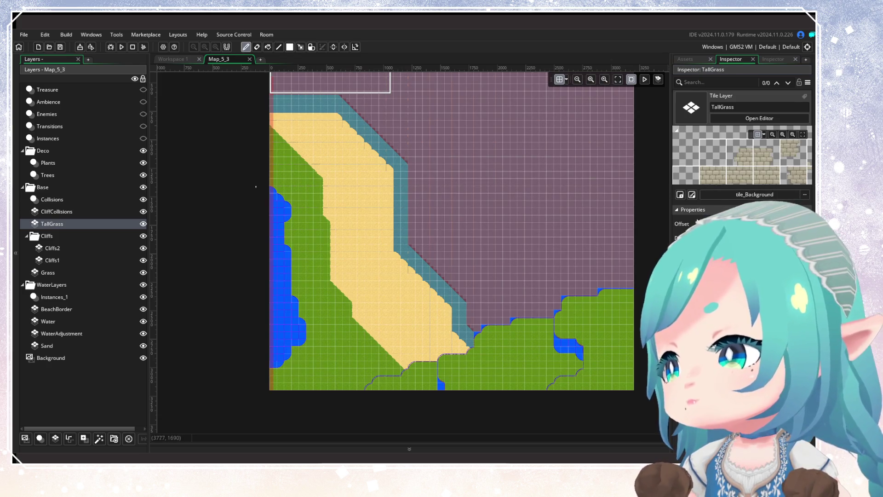
{"action": "scroll", "coordinate": [526, 145], "scroll_direction": "down", "scroll_amount": 2}
{"action": "left_click_drag", "start_coordinate": [526, 144], "coordinate": [487, 243]}
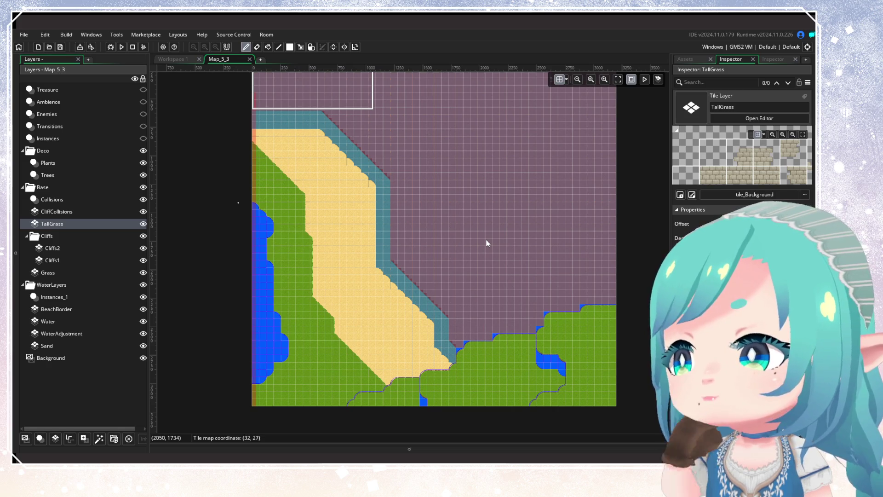
{"action": "mouse_move", "coordinate": [488, 243]}
{"action": "left_mouse_down"}
{"action": "mouse_move", "coordinate": [465, 205]}
{"action": "mouse_move", "coordinate": [452, 278]}
{"action": "mouse_move", "coordinate": [475, 245]}
{"action": "mouse_move", "coordinate": [472, 288]}
{"action": "mouse_move", "coordinate": [464, 287]}
{"action": "left_mouse_up"}
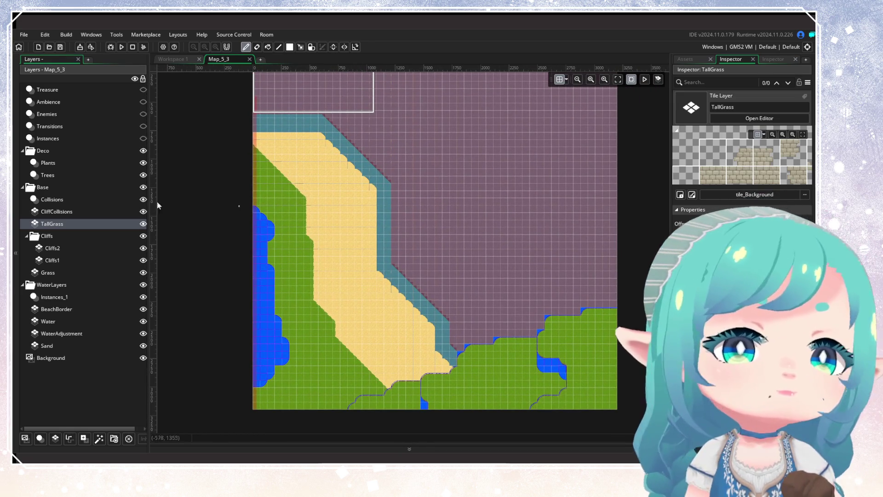
{"action": "left_click_drag", "start_coordinate": [405, 245], "coordinate": [404, 241]}
{"action": "scroll", "coordinate": [404, 241], "scroll_direction": "up", "scroll_amount": 2}
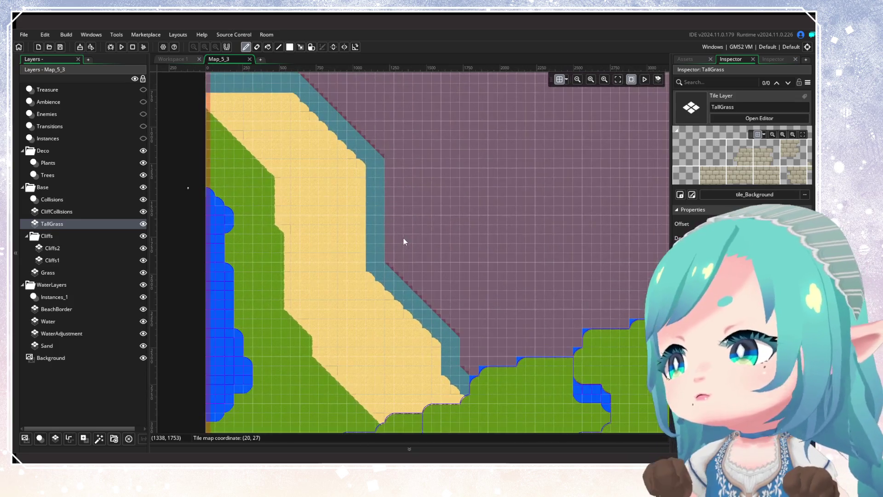
{"action": "scroll", "coordinate": [394, 250], "scroll_direction": "down", "scroll_amount": 2}
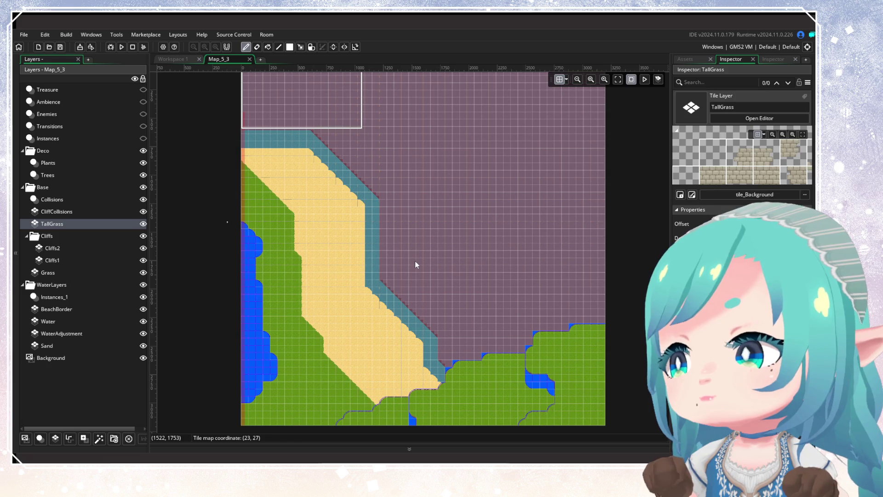
Swap Map_5_3 for Map_5_4 and hide its Treasure, Transitions and Enemies layers
{"action": "left_click", "coordinate": [250, 59]}
{"action": "left_click", "coordinate": [703, 57]}
{"action": "double_click", "coordinate": [704, 156]}
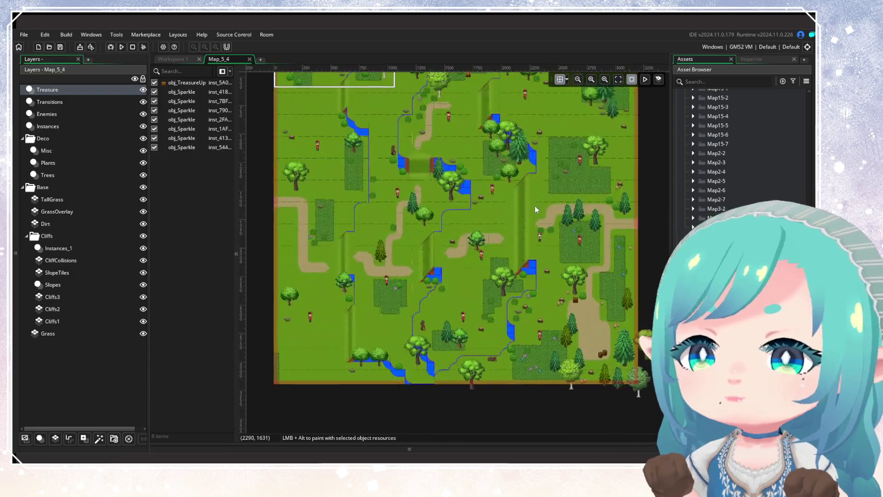
{"action": "left_click", "coordinate": [144, 90]}
{"action": "left_click", "coordinate": [143, 101]}
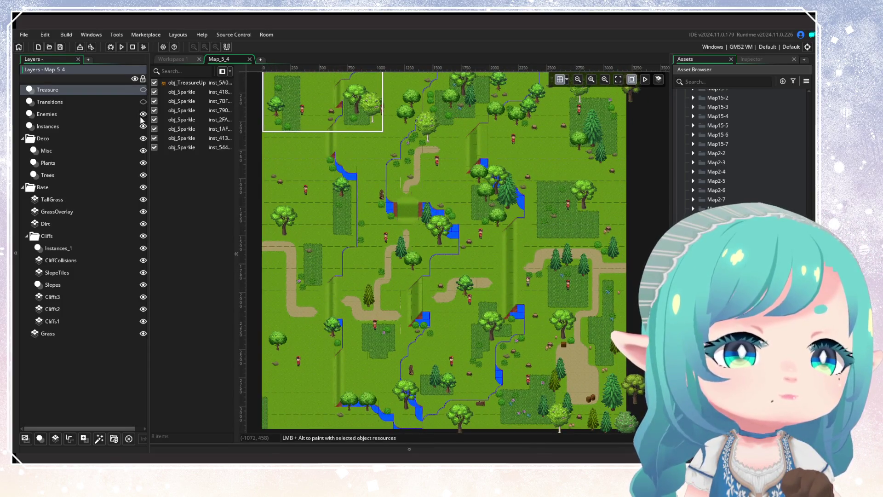
{"action": "left_click", "coordinate": [143, 114]}
Switch to the Plants layer and box-select all 128 plant instances
{"action": "left_click", "coordinate": [90, 150]}
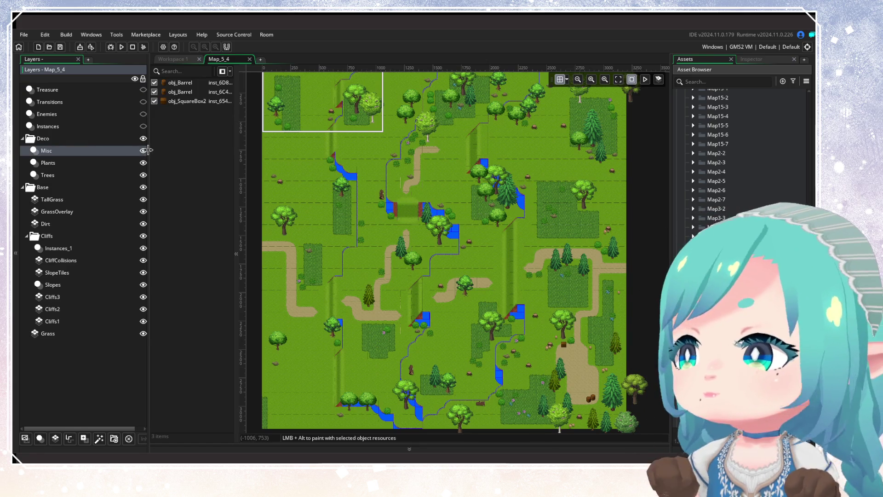
{"action": "left_click_drag", "start_coordinate": [147, 144], "coordinate": [145, 145]}
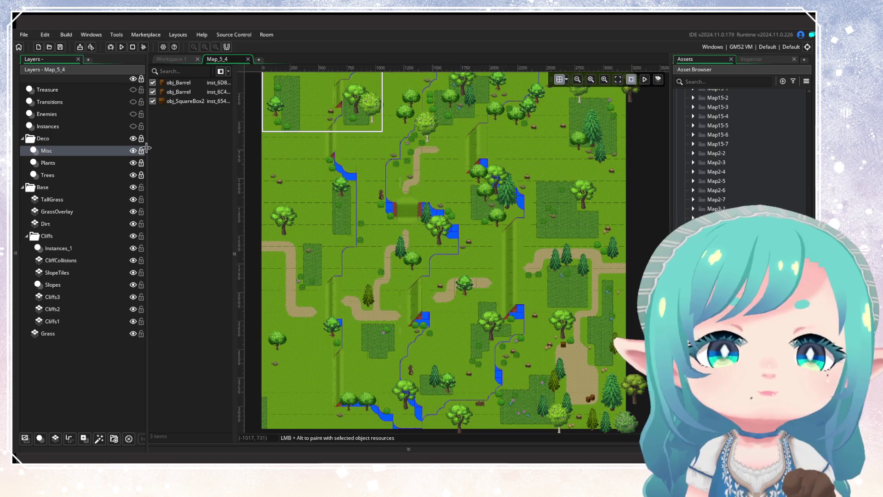
{"action": "left_click", "coordinate": [124, 164]}
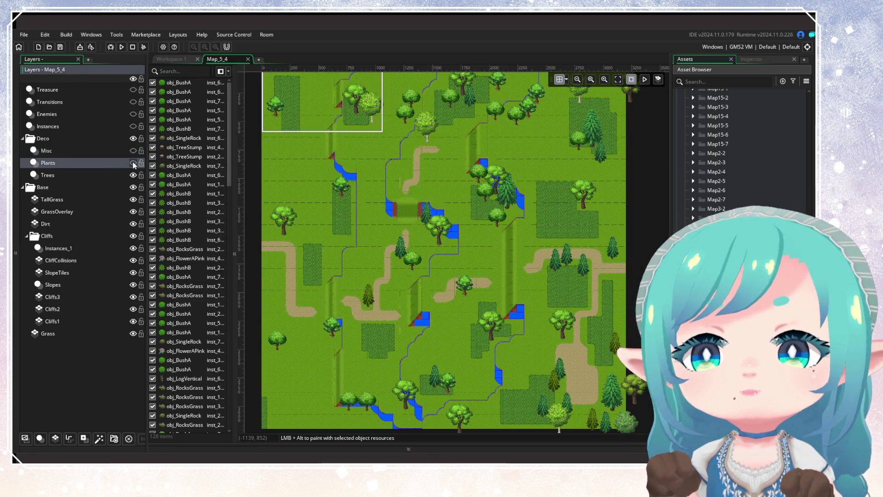
{"action": "scroll", "coordinate": [425, 234], "scroll_direction": "down", "scroll_amount": 3}
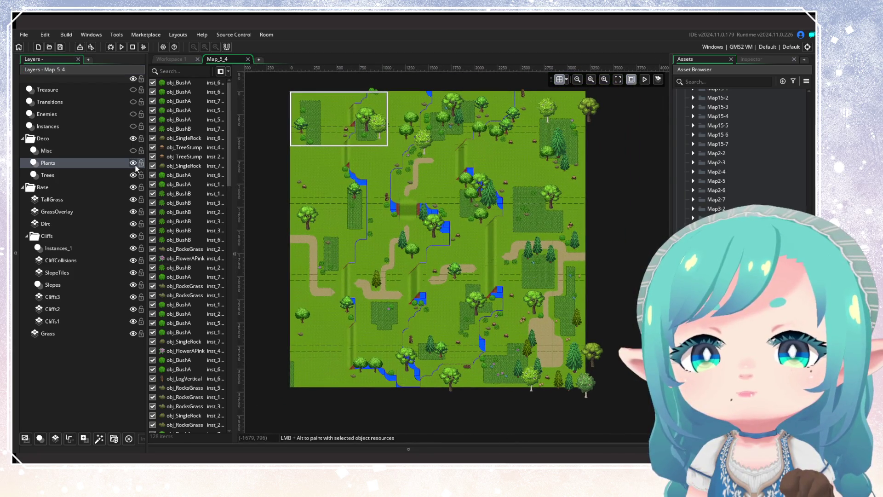
{"action": "mouse_move", "coordinate": [283, 78]}
{"action": "left_mouse_down"}
{"action": "mouse_move", "coordinate": [523, 272]}
{"action": "mouse_move", "coordinate": [617, 395]}
{"action": "left_mouse_up"}
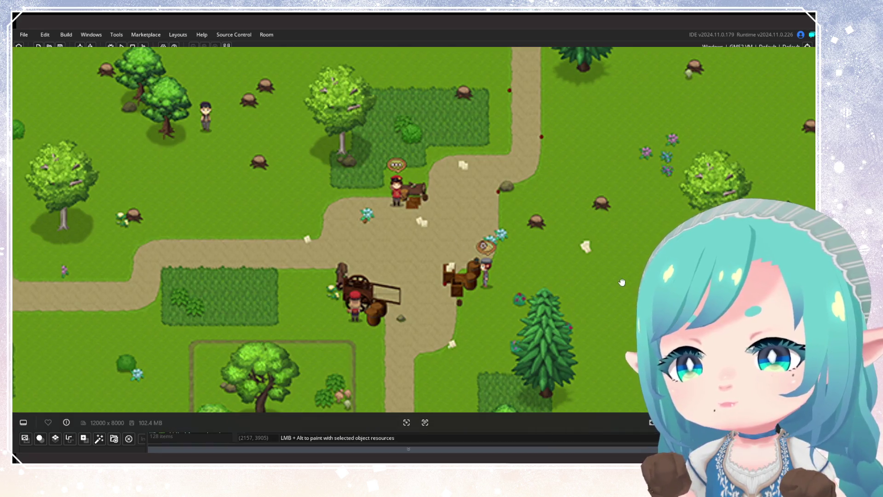
{"action": "scroll", "coordinate": [537, 342], "scroll_direction": "down", "scroll_amount": 10}
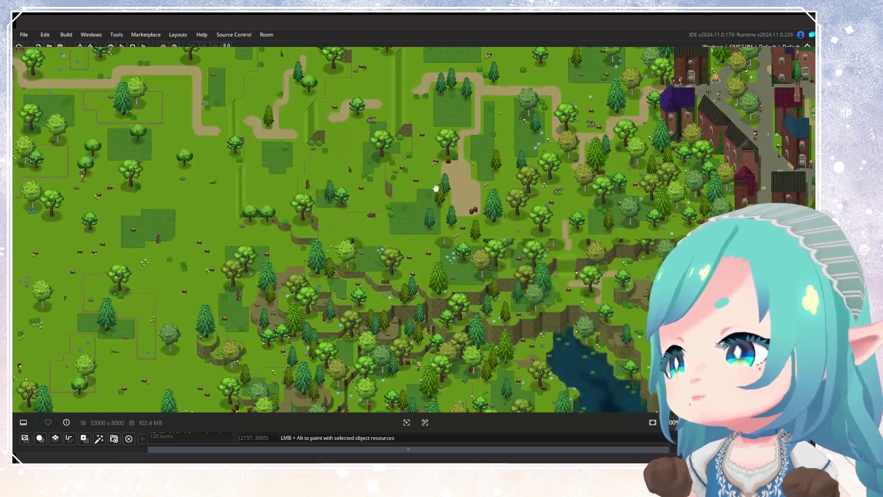
{"action": "left_click_drag", "start_coordinate": [436, 188], "coordinate": [286, 243]}
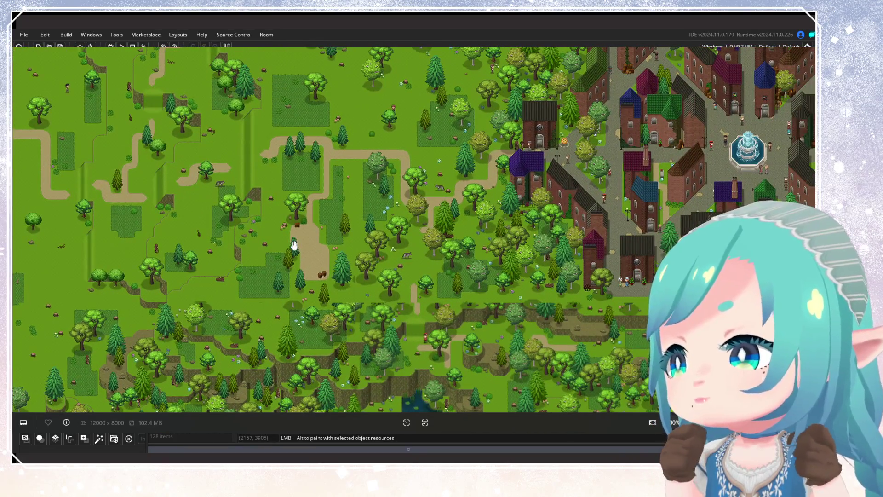
{"action": "left_click_drag", "start_coordinate": [234, 220], "coordinate": [308, 162]}
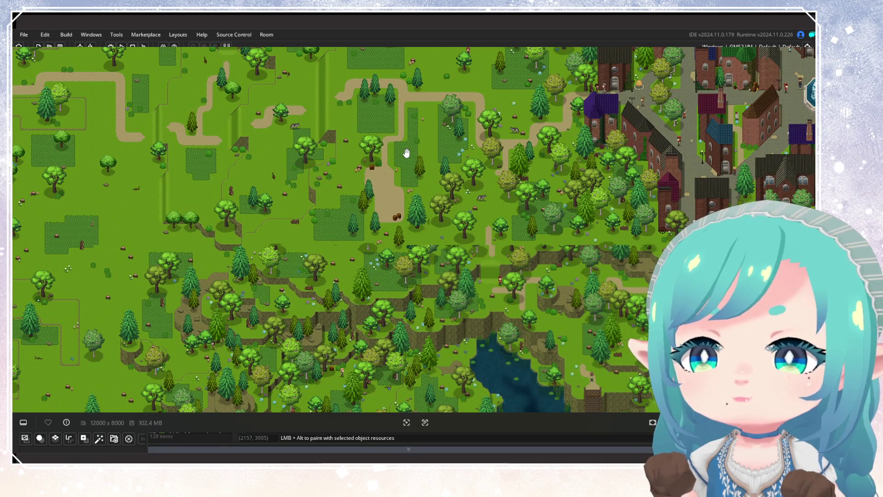
{"action": "mouse_move", "coordinate": [406, 154]}
{"action": "left_mouse_down"}
{"action": "mouse_move", "coordinate": [444, 231]}
{"action": "mouse_move", "coordinate": [552, 235]}
{"action": "mouse_move", "coordinate": [503, 233]}
{"action": "mouse_move", "coordinate": [591, 296]}
{"action": "mouse_move", "coordinate": [631, 299]}
{"action": "mouse_move", "coordinate": [451, 215]}
{"action": "left_mouse_up"}
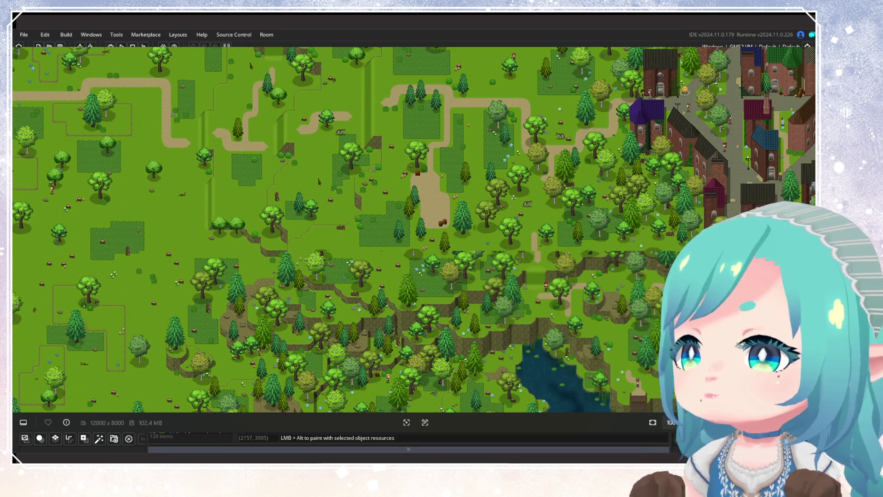
{"action": "key", "text": "F12"}
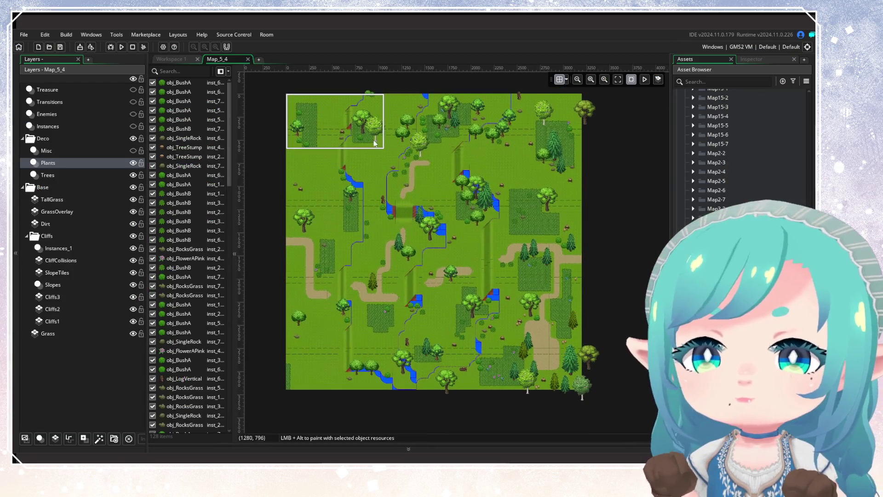
Box-select and delete all plant instances across Map_5_4, including the leftover mushroom, then hide the Plants layer
{"action": "mouse_move", "coordinate": [277, 83]}
{"action": "left_mouse_down"}
{"action": "mouse_move", "coordinate": [619, 242]}
{"action": "mouse_move", "coordinate": [629, 293]}
{"action": "left_mouse_up"}
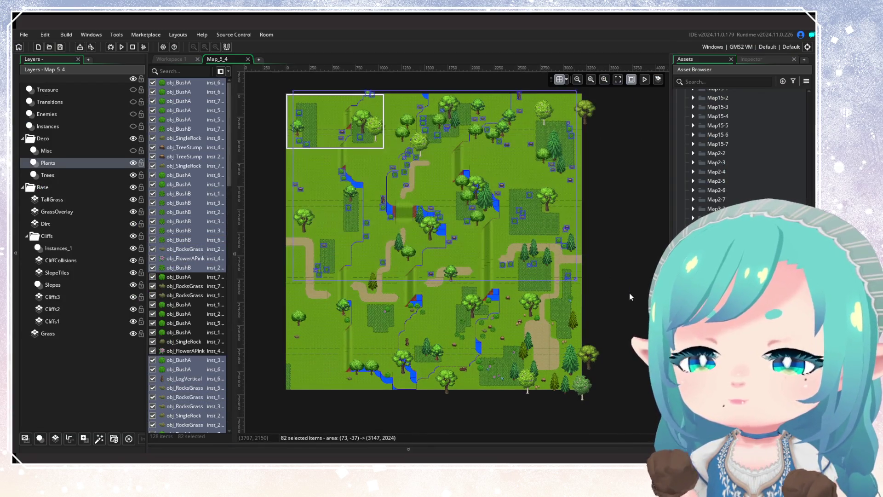
{"action": "key", "text": "Delete"}
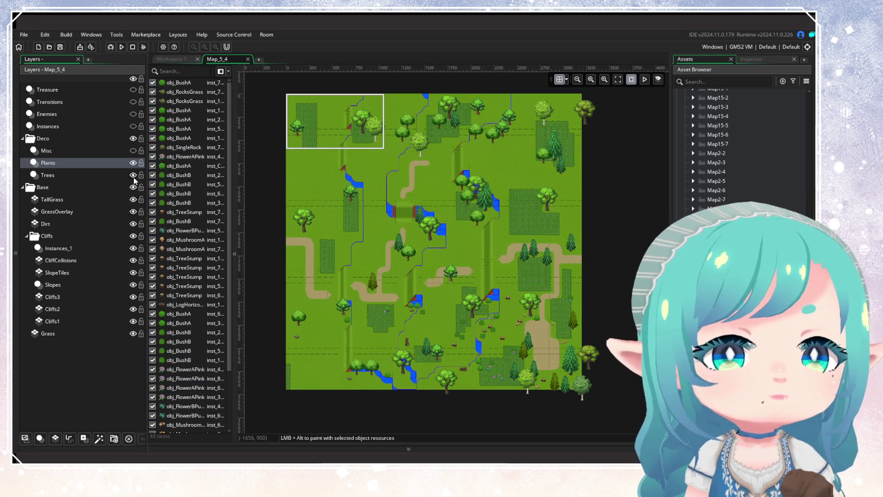
{"action": "left_click", "coordinate": [133, 175]}
{"action": "mouse_move", "coordinate": [288, 222]}
{"action": "left_mouse_down"}
{"action": "mouse_move", "coordinate": [406, 308]}
{"action": "mouse_move", "coordinate": [490, 349]}
{"action": "mouse_move", "coordinate": [562, 336]}
{"action": "left_mouse_up"}
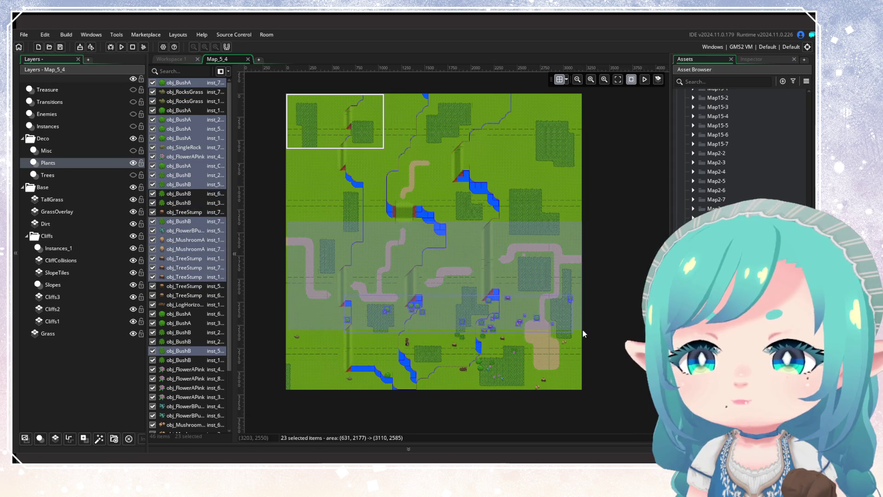
{"action": "key", "text": "Delete"}
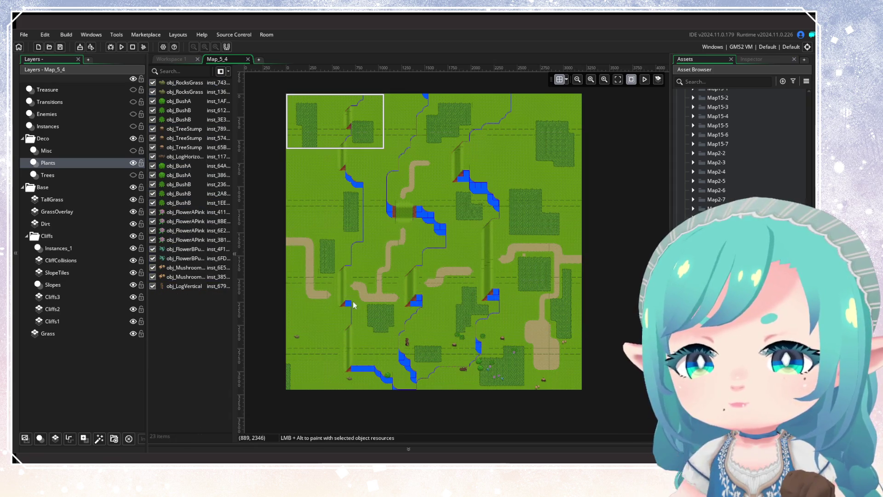
{"action": "left_click_drag", "start_coordinate": [290, 279], "coordinate": [474, 381]}
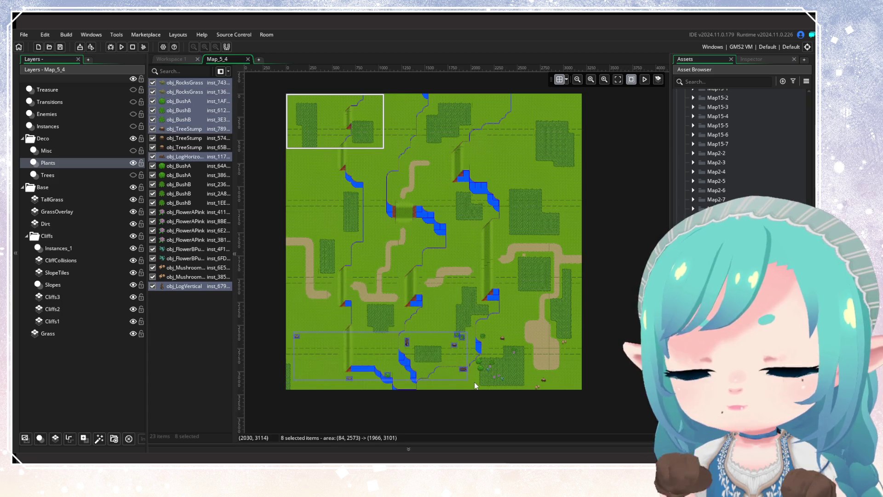
{"action": "key", "text": "Delete"}
{"action": "mouse_move", "coordinate": [469, 310]}
{"action": "left_mouse_down"}
{"action": "mouse_move", "coordinate": [527, 381]}
{"action": "mouse_move", "coordinate": [584, 353]}
{"action": "left_mouse_up"}
{"action": "key", "text": "Delete"}
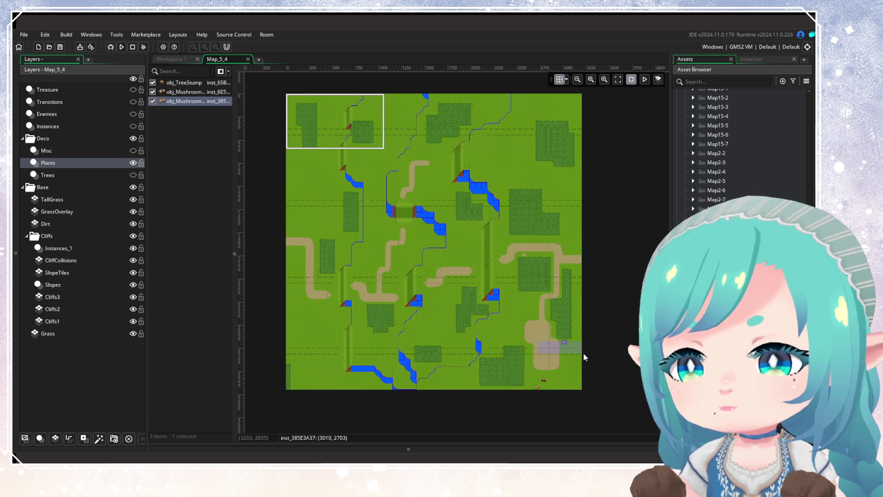
{"action": "key", "text": "Delete"}
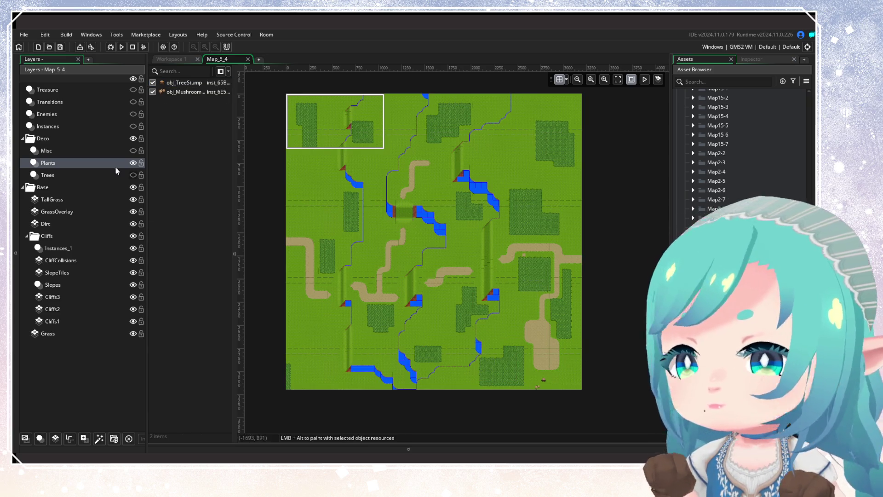
{"action": "left_click", "coordinate": [133, 163]}
Show the Trees layer and delete trees from the upper, middle and lower map, leaving 12 near the southeast corner
{"action": "left_click", "coordinate": [117, 175]}
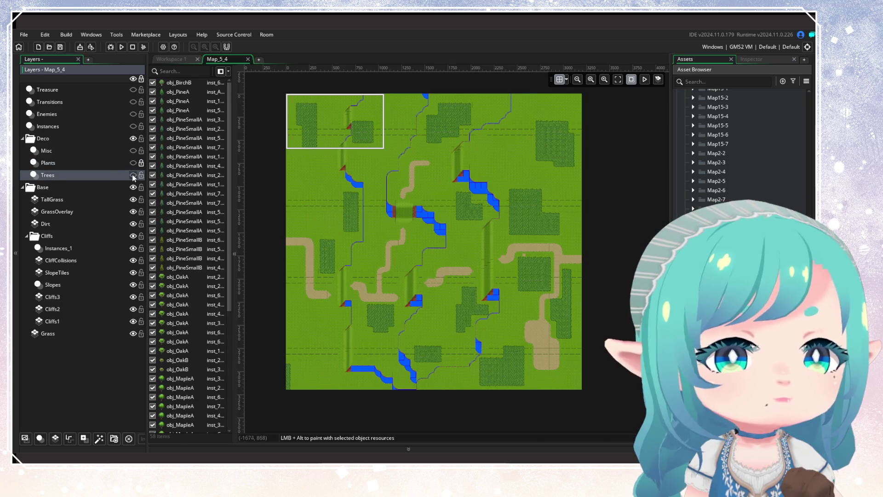
{"action": "left_click", "coordinate": [133, 175]}
{"action": "mouse_move", "coordinate": [273, 84]}
{"action": "left_mouse_down"}
{"action": "mouse_move", "coordinate": [589, 212]}
{"action": "mouse_move", "coordinate": [611, 253]}
{"action": "left_mouse_up"}
{"action": "key", "text": "Delete"}
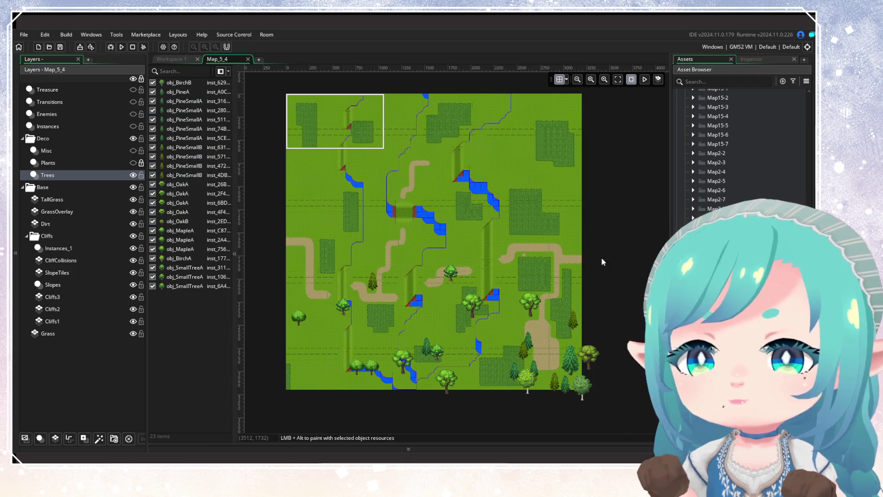
{"action": "left_click_drag", "start_coordinate": [272, 237], "coordinate": [548, 316]}
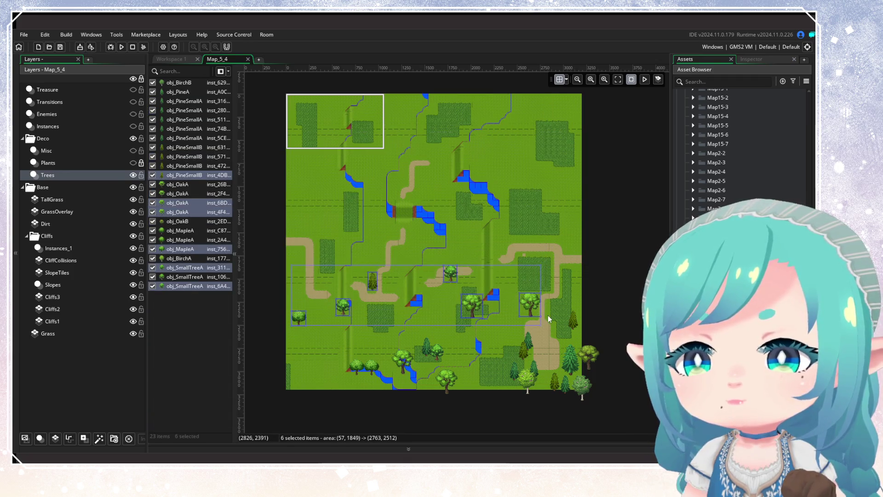
{"action": "key", "text": "Delete"}
{"action": "mouse_move", "coordinate": [315, 286]}
{"action": "left_mouse_down"}
{"action": "mouse_move", "coordinate": [453, 370]}
{"action": "mouse_move", "coordinate": [443, 359]}
{"action": "mouse_move", "coordinate": [442, 370]}
{"action": "left_mouse_up"}
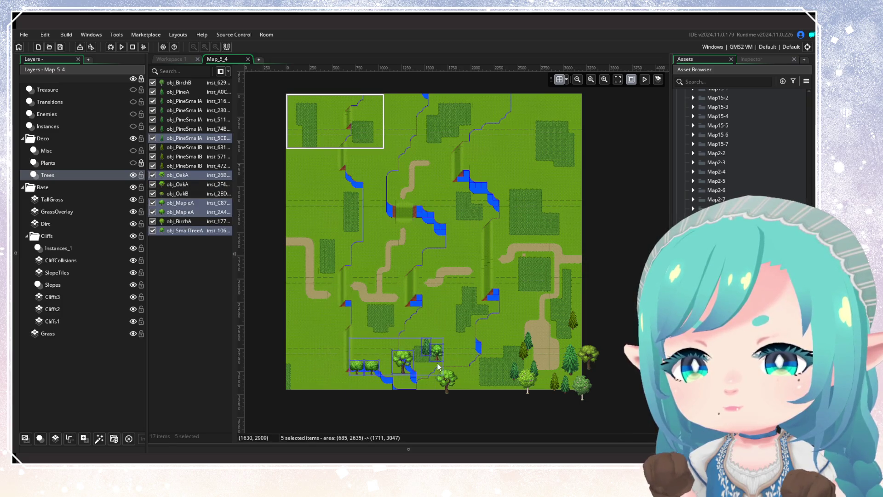
{"action": "key", "text": "Delete"}
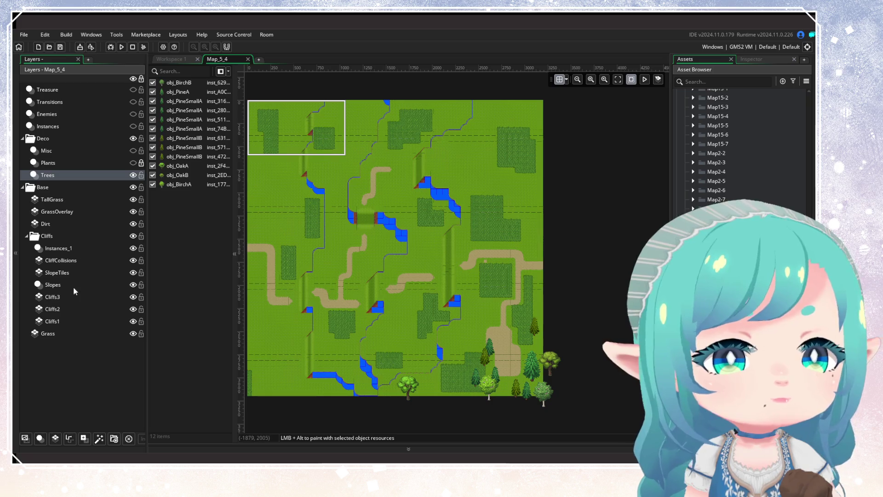
{"action": "left_click", "coordinate": [51, 201]}
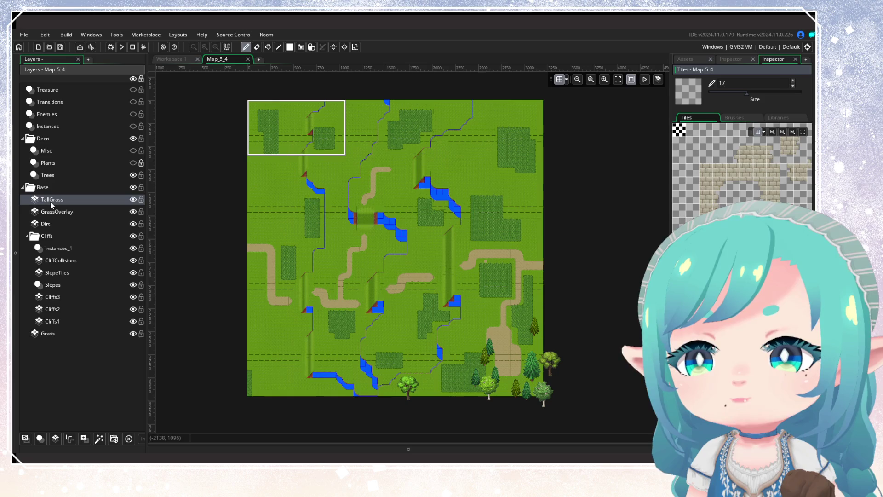
Delete the old TallGrass layer and add a new tile layer named TallGrass
{"action": "left_click", "coordinate": [52, 204]}
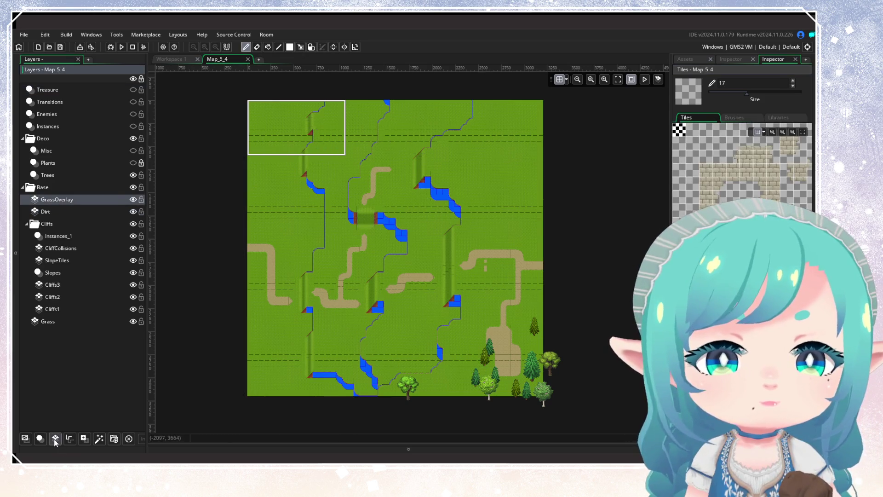
{"action": "right_click", "coordinate": [87, 200]}
{"action": "left_click", "coordinate": [152, 216]}
{"action": "type", "text": "Tal"}
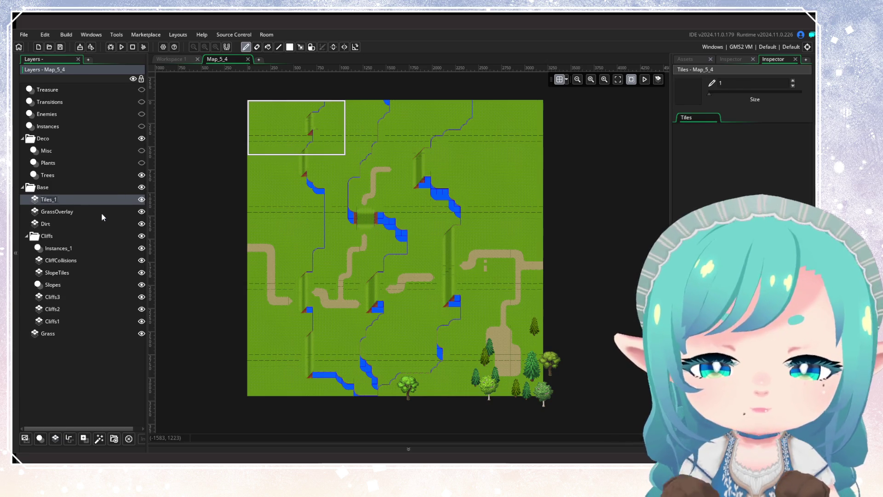
{"action": "type", "text": "lGrass"}
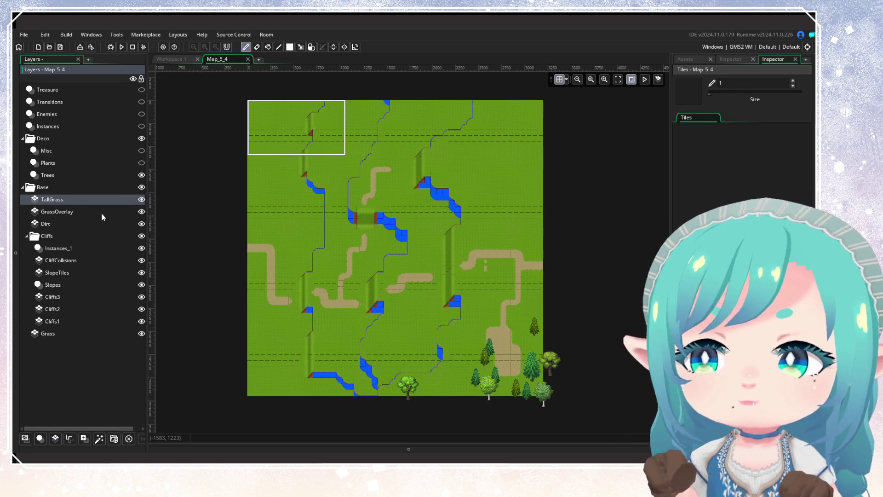
{"action": "key", "text": "Return"}
Assign the tile_Background tile set to the new TallGrass layer
{"action": "left_click", "coordinate": [741, 58]}
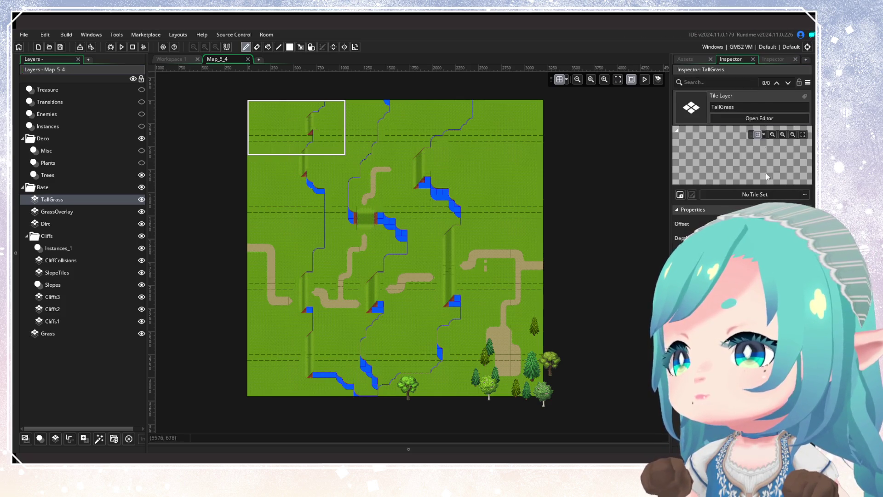
{"action": "left_click", "coordinate": [798, 195]}
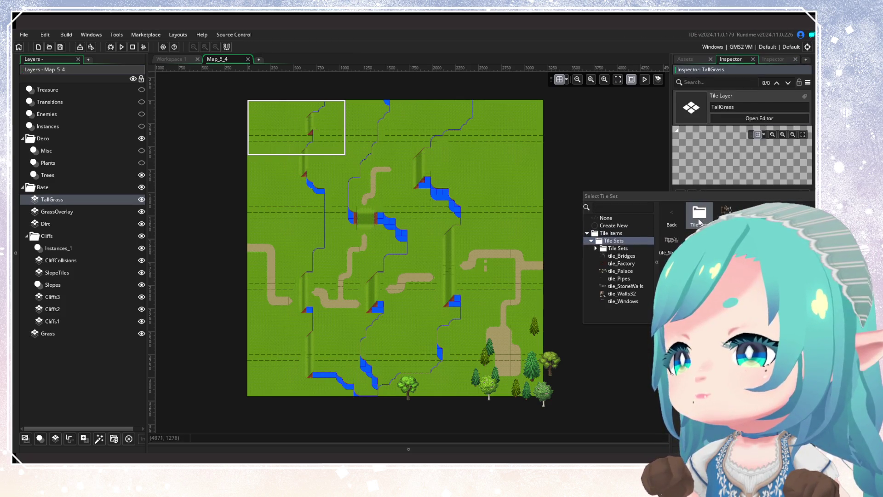
{"action": "left_click", "coordinate": [699, 222]}
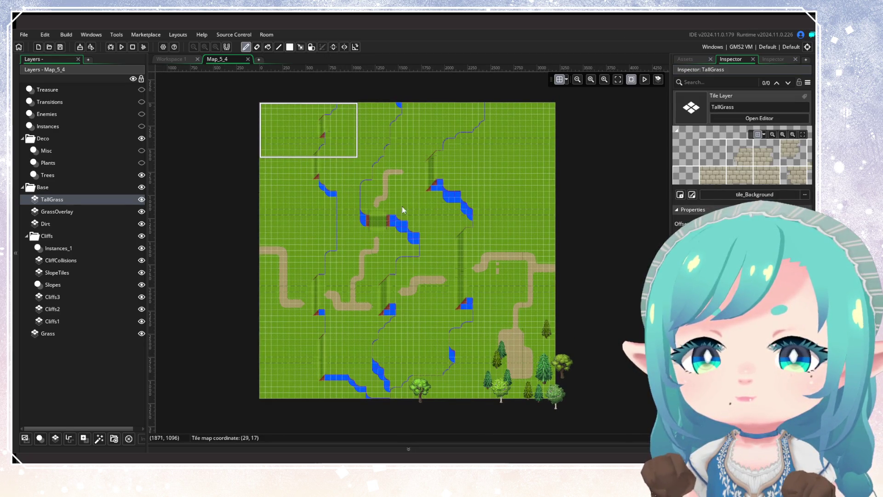
Close Map_5_4, then in Map_5_5 hide the Enemies and Instances layers
{"action": "left_click", "coordinate": [248, 59]}
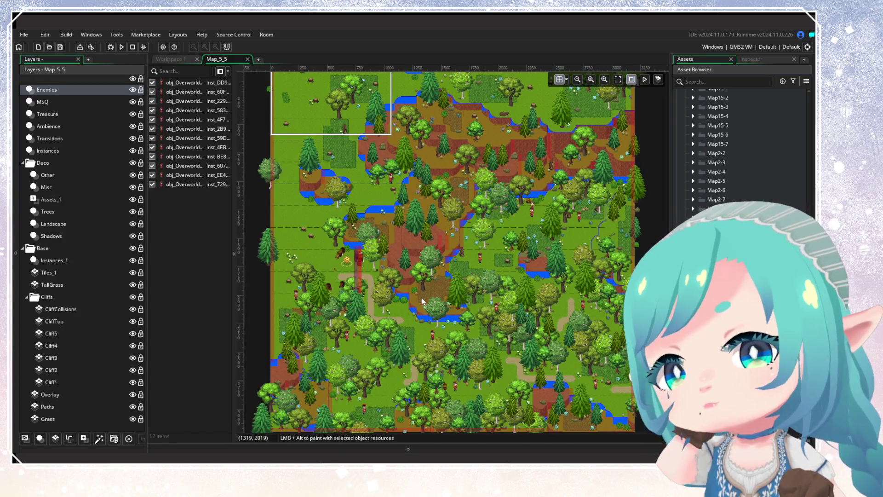
{"action": "scroll", "coordinate": [380, 281], "scroll_direction": "up", "scroll_amount": 1}
{"action": "scroll", "coordinate": [382, 288], "scroll_direction": "up", "scroll_amount": 1}
{"action": "left_click_drag", "start_coordinate": [384, 295], "coordinate": [393, 371]}
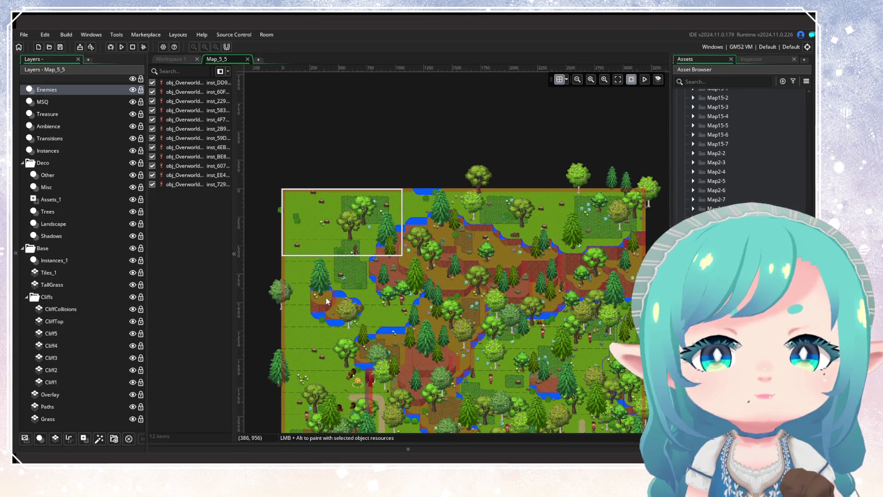
{"action": "left_click", "coordinate": [133, 89]}
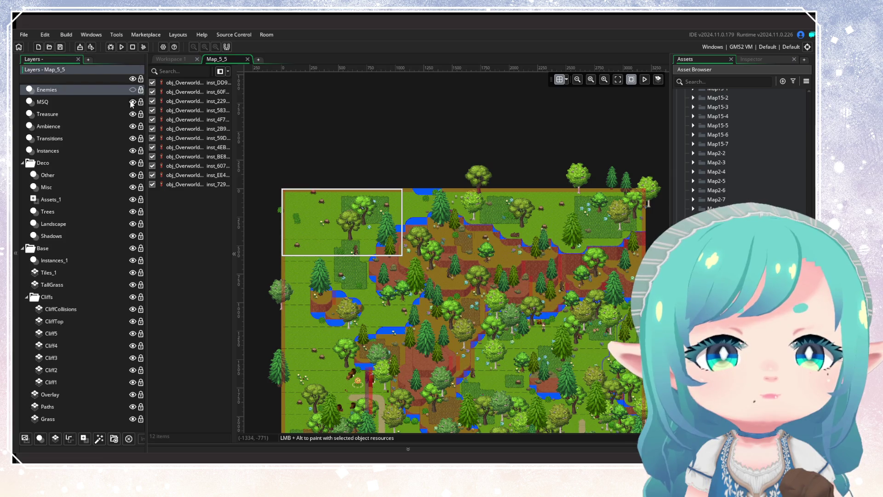
{"action": "left_click", "coordinate": [133, 151]}
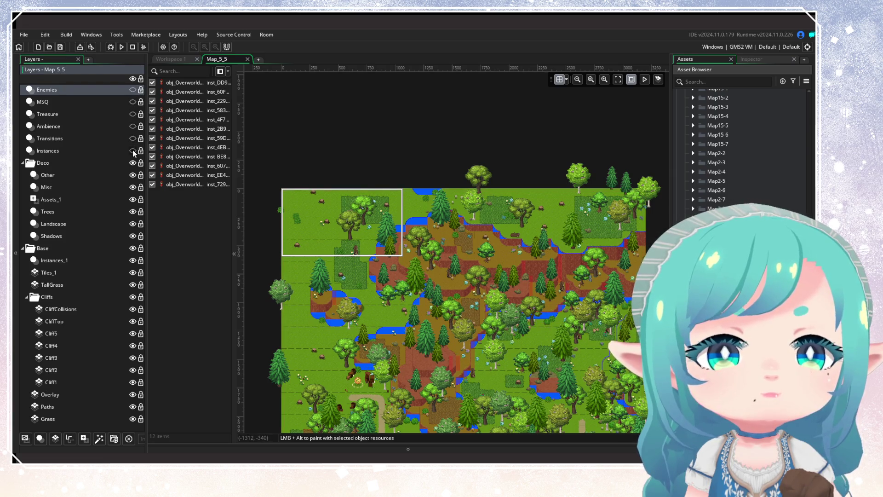
Inspect Map_5_5's Other, Misc, Assets_1, Trees and Landscape layers, then reopen Map_5_4
{"action": "left_click", "coordinate": [123, 176]}
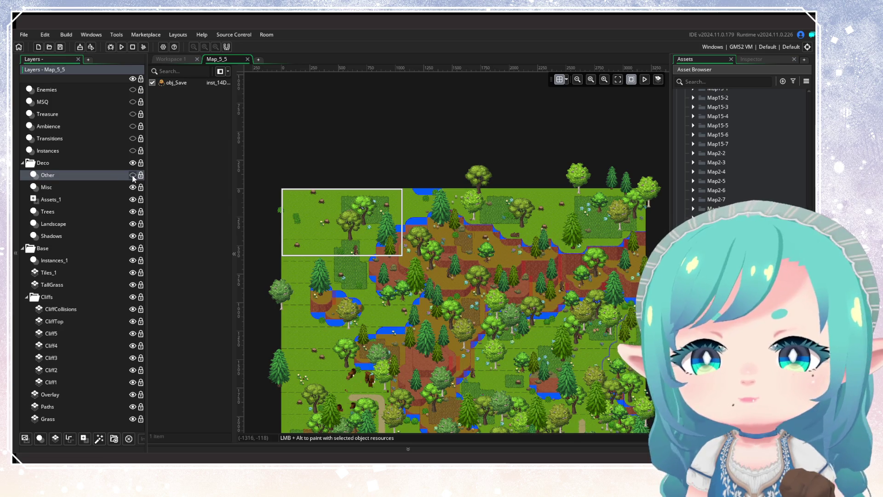
{"action": "left_click", "coordinate": [104, 187]}
{"action": "left_click", "coordinate": [103, 200]}
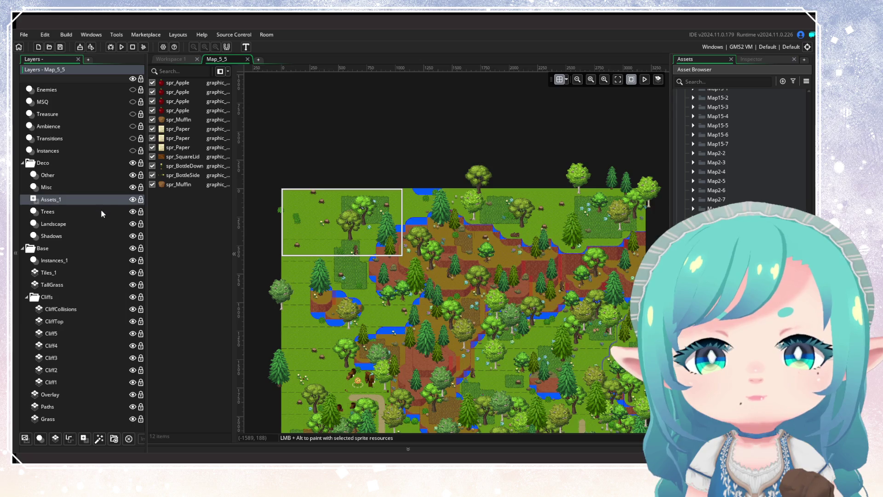
{"action": "left_click", "coordinate": [102, 213]}
{"action": "left_click", "coordinate": [132, 213]}
{"action": "left_click", "coordinate": [132, 213]}
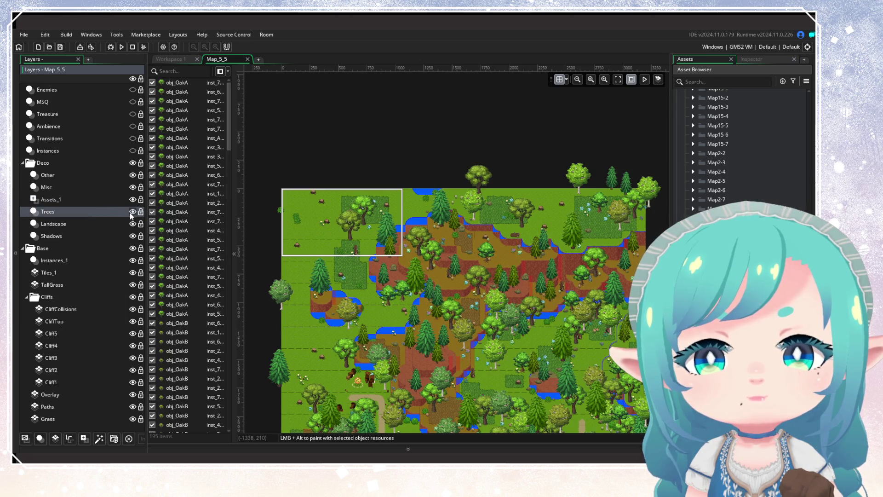
{"action": "left_click", "coordinate": [98, 226]}
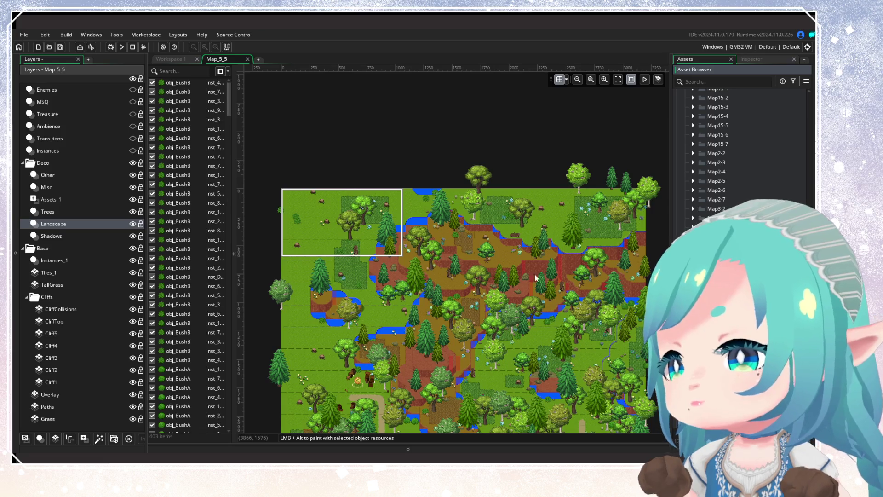
{"action": "key", "text": "ctrl+Up"}
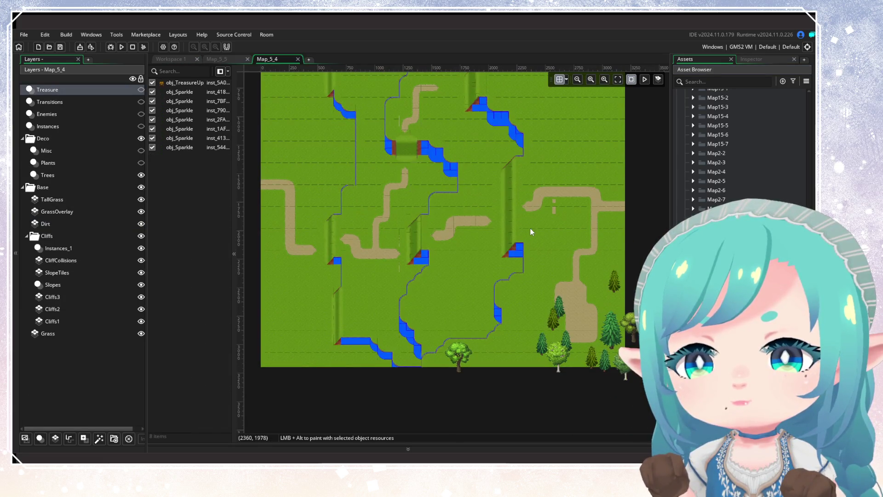
Open the instance properties of the oak tree on Map_5_4's Trees layer
{"action": "left_click", "coordinate": [211, 59]}
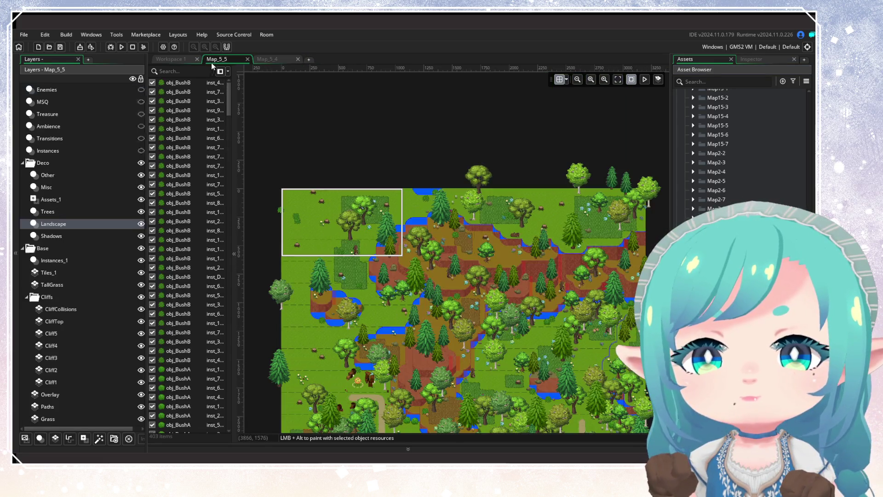
{"action": "left_click", "coordinate": [267, 60]}
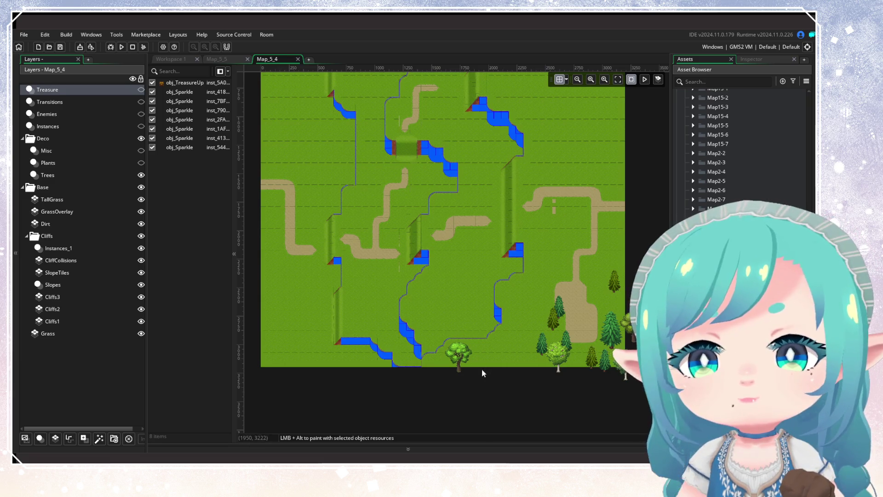
{"action": "scroll", "coordinate": [473, 369], "scroll_direction": "up", "scroll_amount": 3}
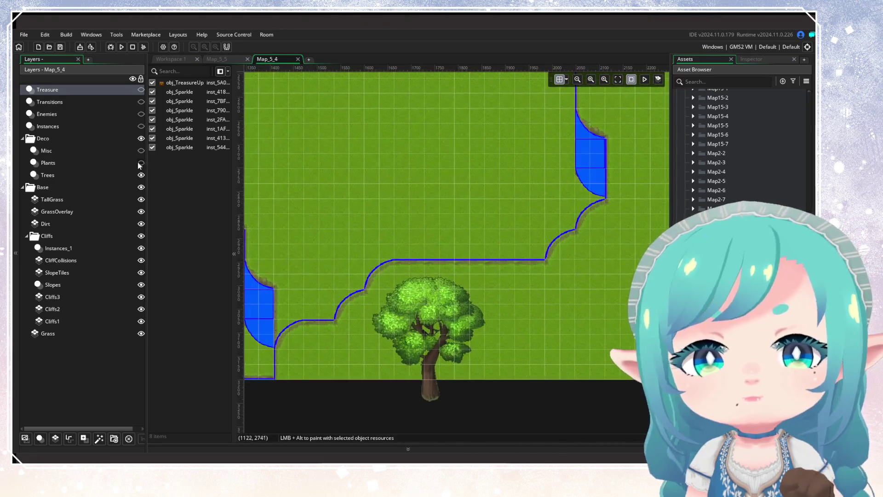
{"action": "left_click", "coordinate": [94, 178]}
{"action": "left_click", "coordinate": [429, 322]}
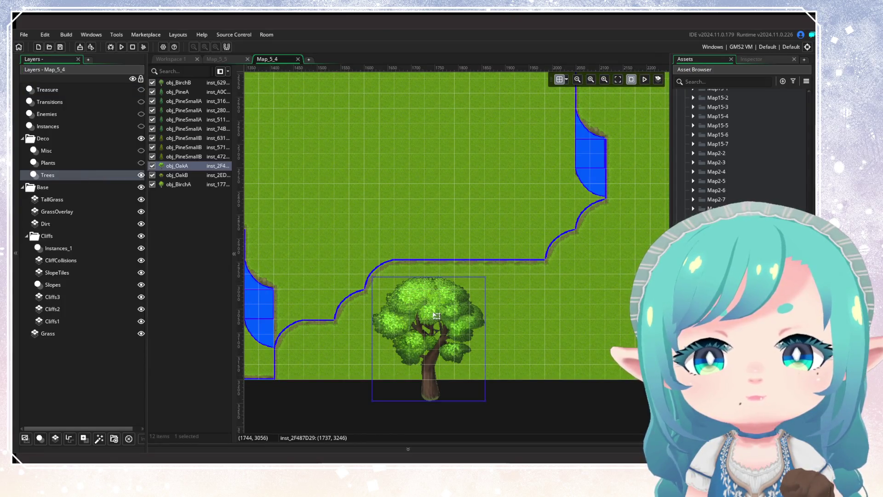
{"action": "double_click", "coordinate": [436, 316]}
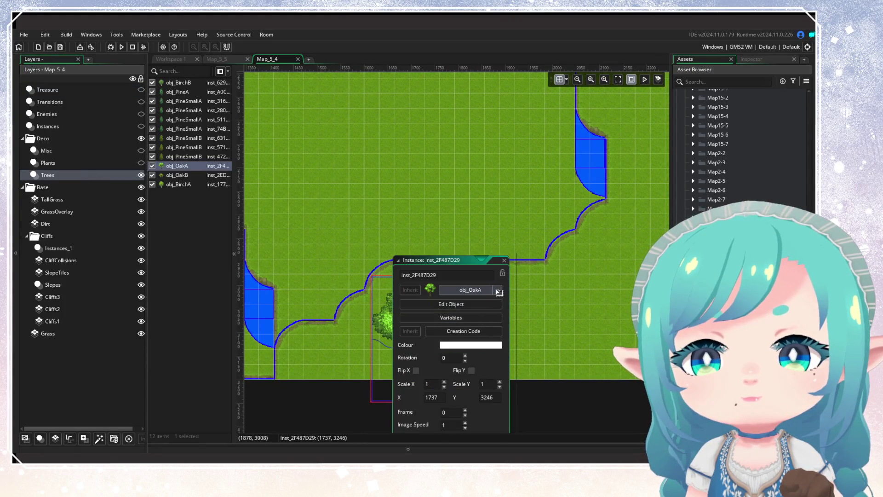
Check which object the big oak on Map_5_5's Trees layer uses
{"action": "left_click", "coordinate": [216, 59]}
{"action": "scroll", "coordinate": [477, 178], "scroll_direction": "up", "scroll_amount": 5}
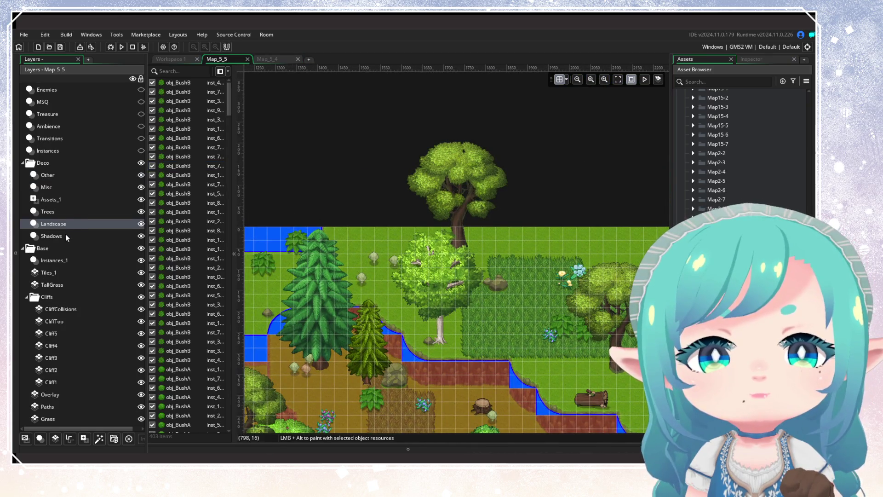
{"action": "left_click", "coordinate": [47, 211]}
{"action": "double_click", "coordinate": [455, 163]}
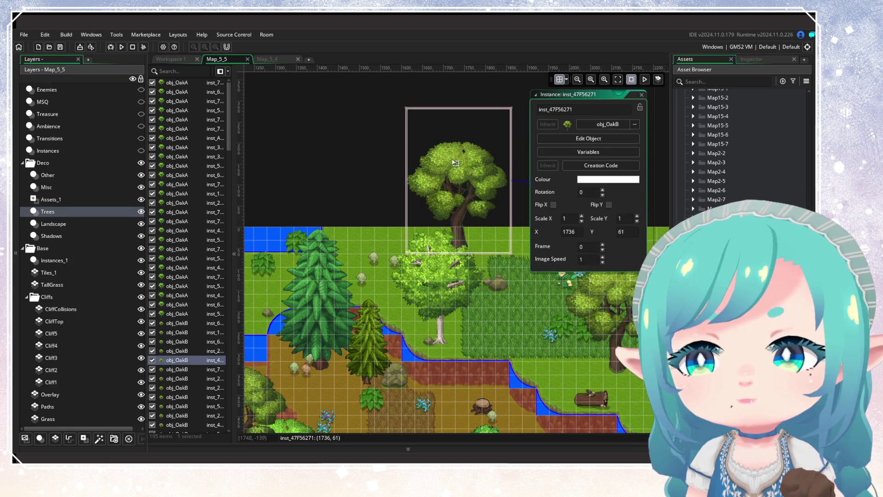
Change Map_5_4's oak to obj_OakB, close its properties, and close the Map_5_4 room
{"action": "left_click", "coordinate": [275, 59]}
{"action": "left_click", "coordinate": [500, 291]}
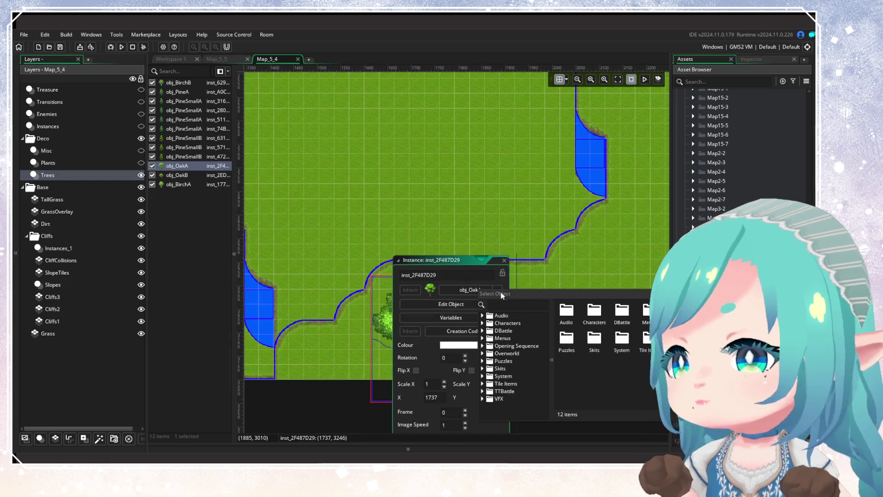
{"action": "type", "text": "oakb"}
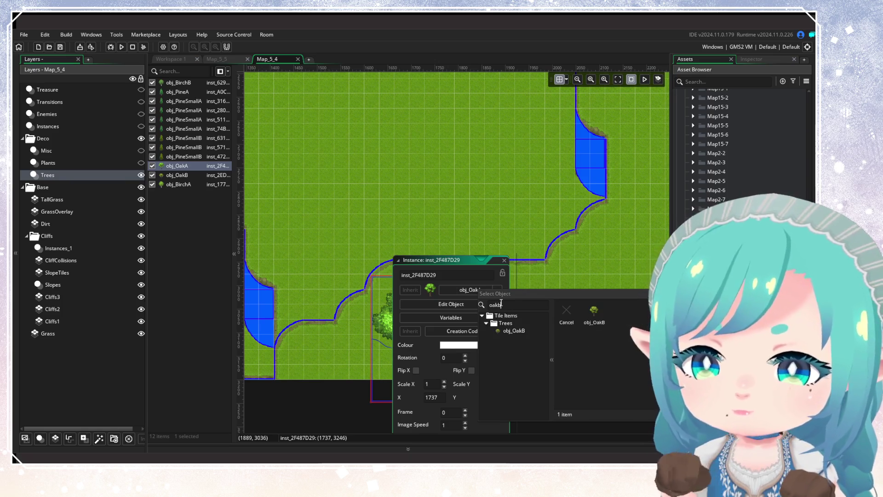
{"action": "left_click", "coordinate": [597, 315]}
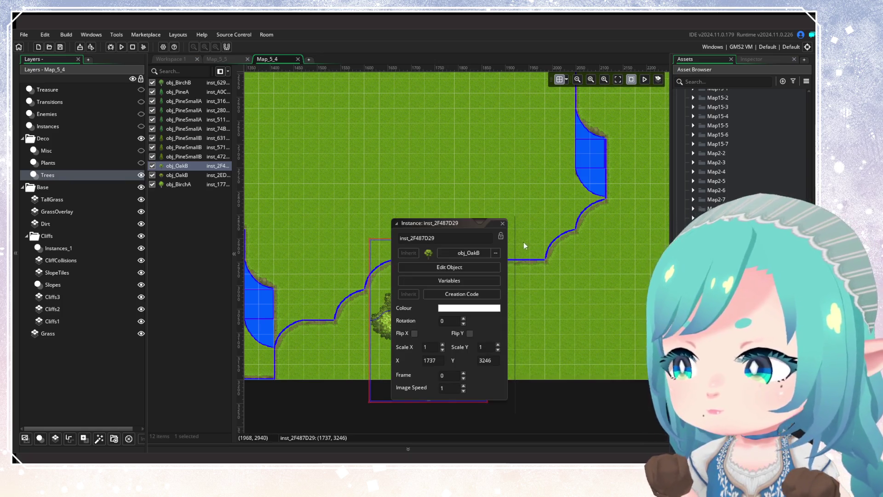
{"action": "left_click", "coordinate": [502, 223]}
{"action": "scroll", "coordinate": [448, 295], "scroll_direction": "down", "scroll_amount": 3}
{"action": "scroll", "coordinate": [448, 300], "scroll_direction": "down", "scroll_amount": 2}
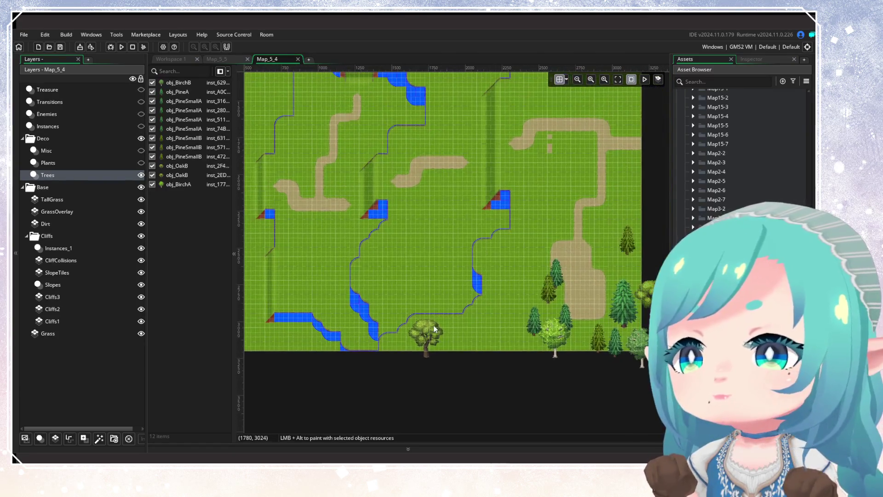
{"action": "left_click", "coordinate": [297, 60]}
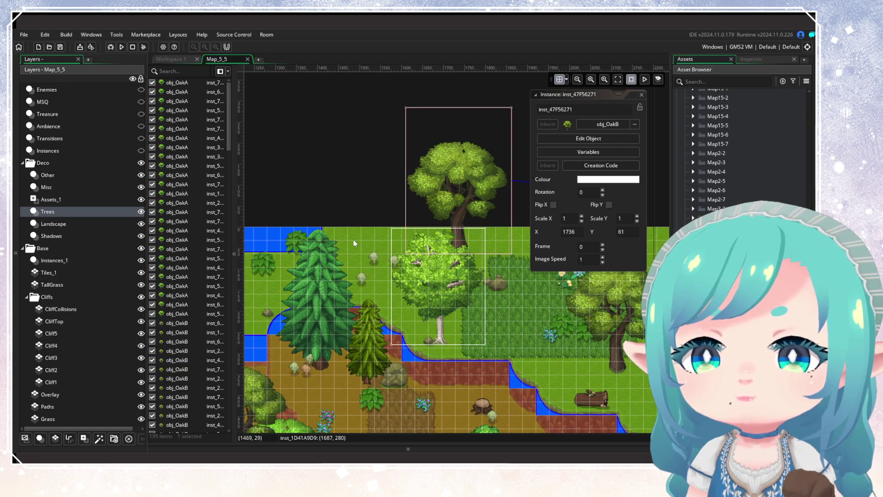
Select the Landscape layer, unlock the Deco group, and delete two bushes in the top-left corner
{"action": "scroll", "coordinate": [353, 243], "scroll_direction": "down", "scroll_amount": 3}
{"action": "left_click", "coordinate": [525, 242]}
{"action": "scroll", "coordinate": [642, 279], "scroll_direction": "down", "scroll_amount": 2}
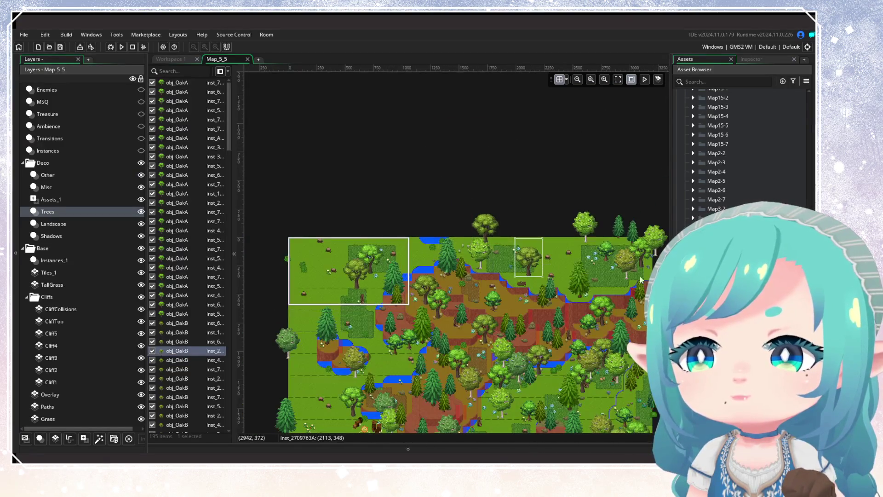
{"action": "key", "text": "Escape"}
{"action": "scroll", "coordinate": [464, 291], "scroll_direction": "up", "scroll_amount": 1}
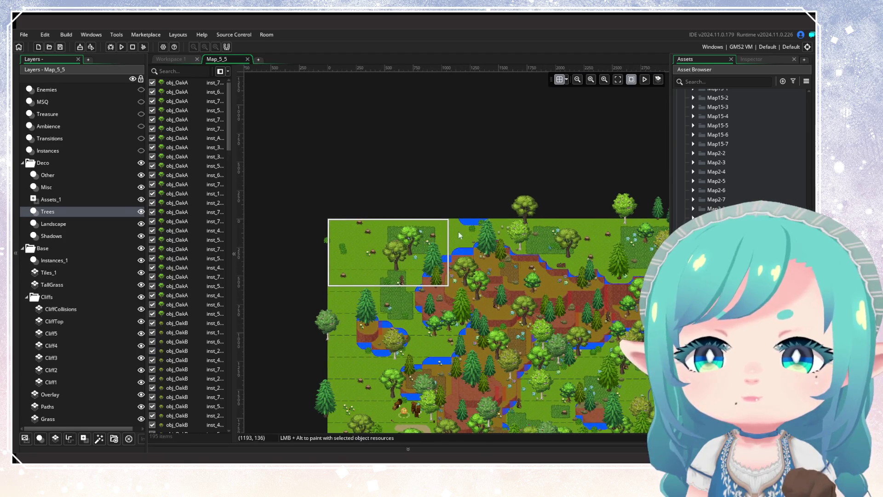
{"action": "scroll", "coordinate": [451, 237], "scroll_direction": "up", "scroll_amount": 1}
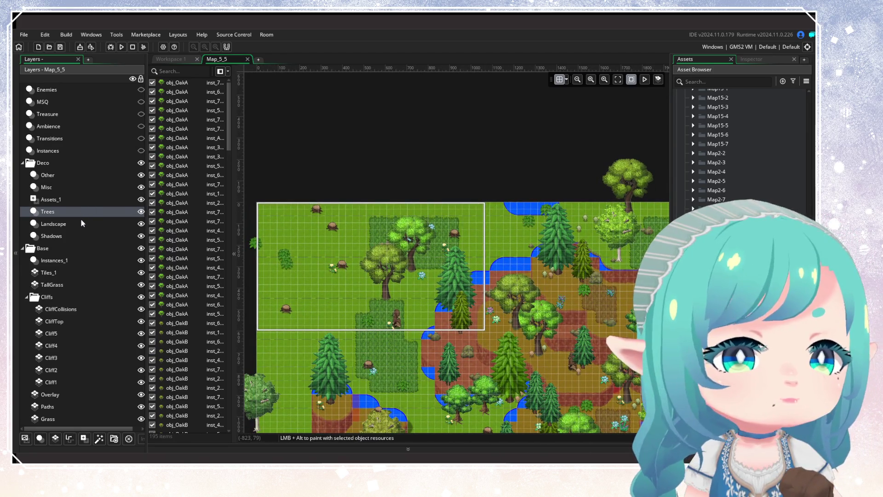
{"action": "left_click", "coordinate": [83, 223]}
{"action": "left_click", "coordinate": [150, 163]}
{"action": "left_click_drag", "start_coordinate": [541, 222], "coordinate": [541, 251]}
{"action": "key", "text": "Delete"}
Delete the remaining top-left bushes and stumps and turn off the room grid
{"action": "key", "text": "Delete"}
{"action": "scroll", "coordinate": [279, 201], "scroll_direction": "left", "scroll_amount": 2}
{"action": "scroll", "coordinate": [279, 200], "scroll_direction": "down", "scroll_amount": 1}
{"action": "left_click_drag", "start_coordinate": [292, 162], "coordinate": [389, 261]}
{"action": "key", "text": "Delete"}
{"action": "left_click", "coordinate": [560, 79]}
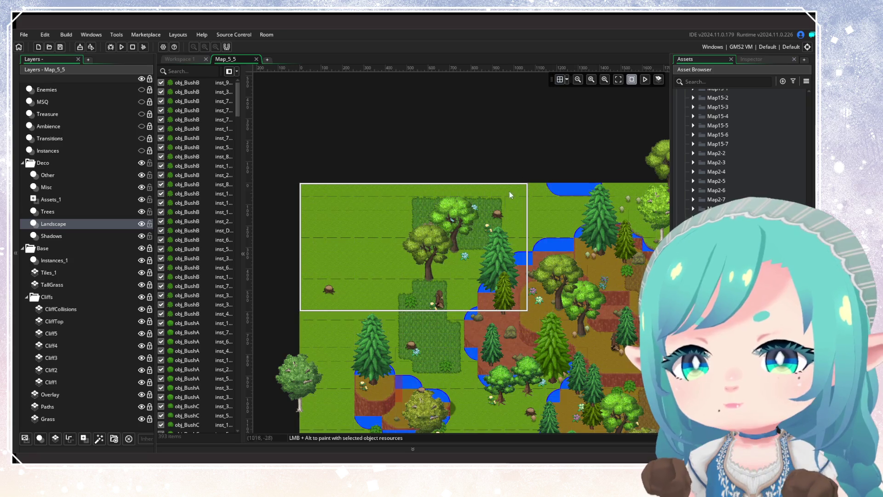
{"action": "mouse_move", "coordinate": [424, 205]}
{"action": "left_mouse_down"}
{"action": "mouse_move", "coordinate": [508, 232]}
{"action": "mouse_move", "coordinate": [509, 257]}
{"action": "left_mouse_up"}
{"action": "key", "text": "Delete"}
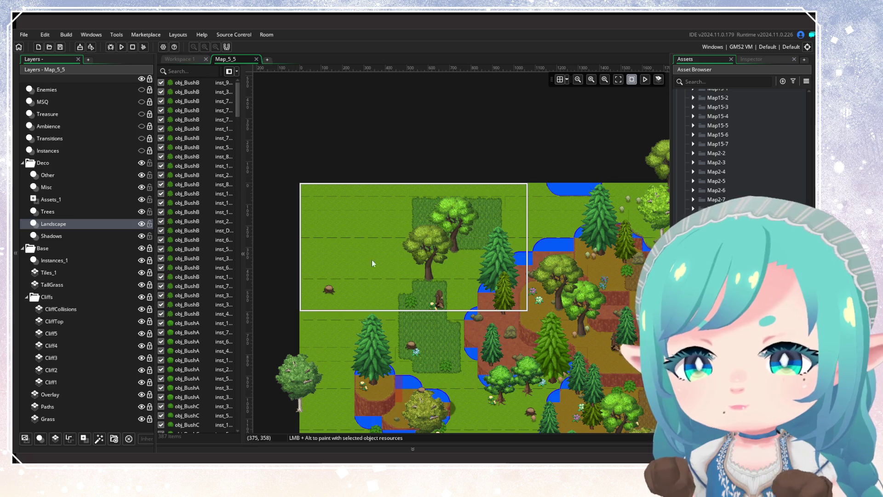
Pan and zoom around Map_5_5 to look over the cleared room
{"action": "mouse_move", "coordinate": [370, 260]}
{"action": "left_mouse_down"}
{"action": "mouse_move", "coordinate": [386, 141]}
{"action": "mouse_move", "coordinate": [380, 214]}
{"action": "mouse_move", "coordinate": [407, 137]}
{"action": "mouse_move", "coordinate": [399, 167]}
{"action": "left_mouse_up"}
{"action": "scroll", "coordinate": [400, 166], "scroll_direction": "down", "scroll_amount": 5}
{"action": "scroll", "coordinate": [421, 363], "scroll_direction": "up", "scroll_amount": 6}
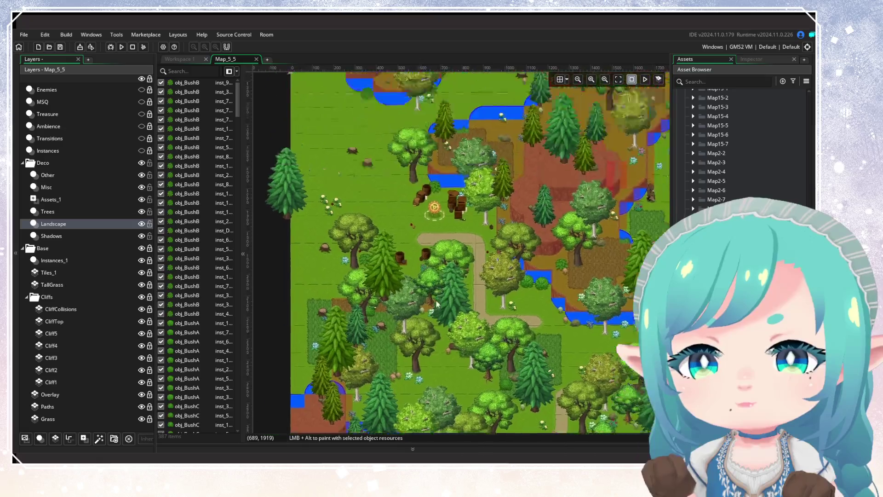
{"action": "scroll", "coordinate": [418, 335], "scroll_direction": "down", "scroll_amount": 2}
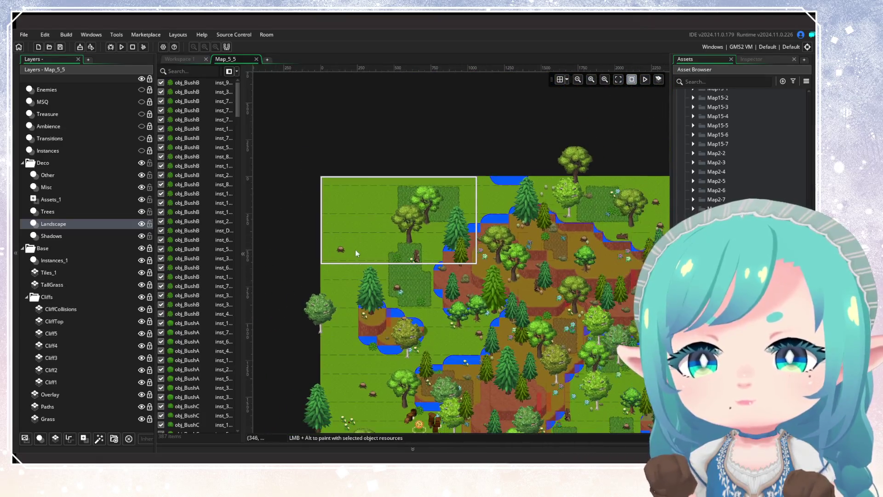
{"action": "mouse_move", "coordinate": [487, 200]}
{"action": "left_mouse_down"}
{"action": "mouse_move", "coordinate": [553, 307]}
{"action": "mouse_move", "coordinate": [442, 203]}
{"action": "mouse_move", "coordinate": [514, 168]}
{"action": "left_mouse_up"}
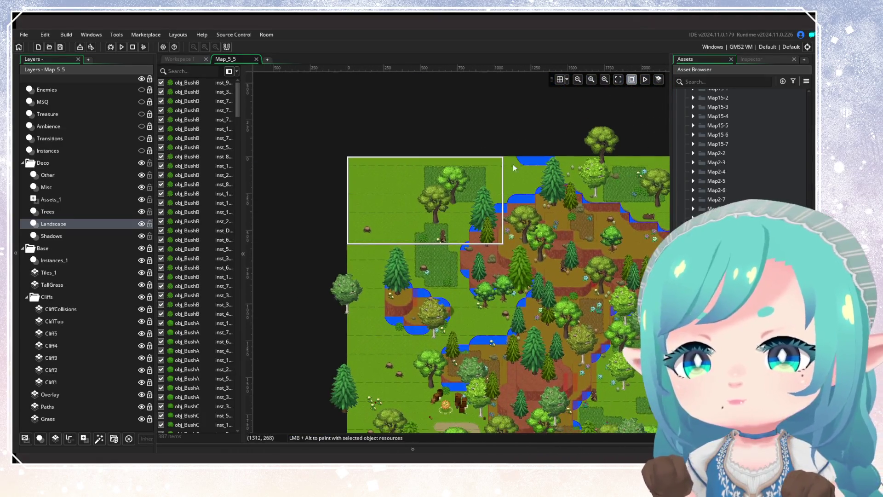
{"action": "scroll", "coordinate": [427, 113], "scroll_direction": "down", "scroll_amount": 3}
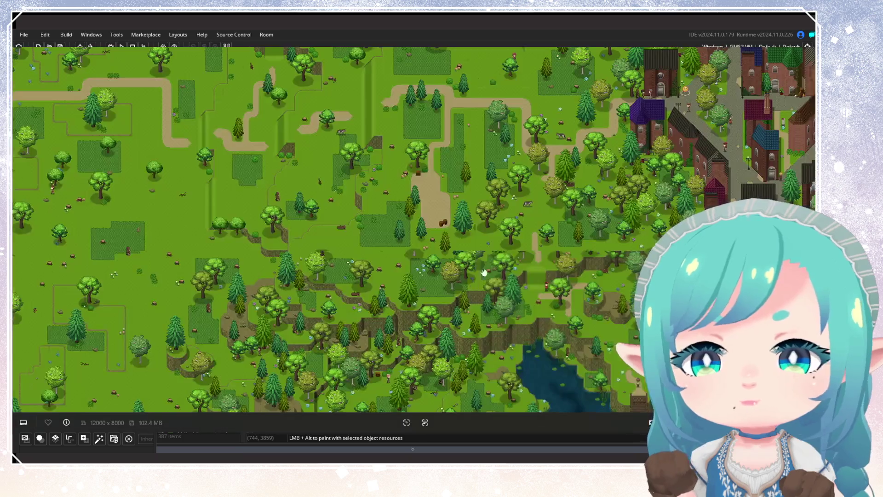
{"action": "mouse_move", "coordinate": [437, 405]}
{"action": "left_mouse_down"}
{"action": "mouse_move", "coordinate": [573, 172]}
{"action": "mouse_move", "coordinate": [596, 349]}
{"action": "left_mouse_up"}
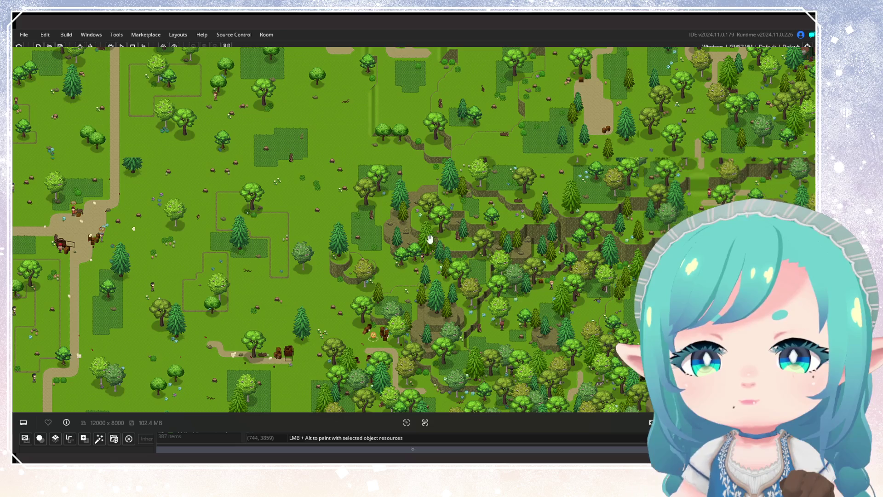
{"action": "left_click_drag", "start_coordinate": [378, 205], "coordinate": [445, 279]}
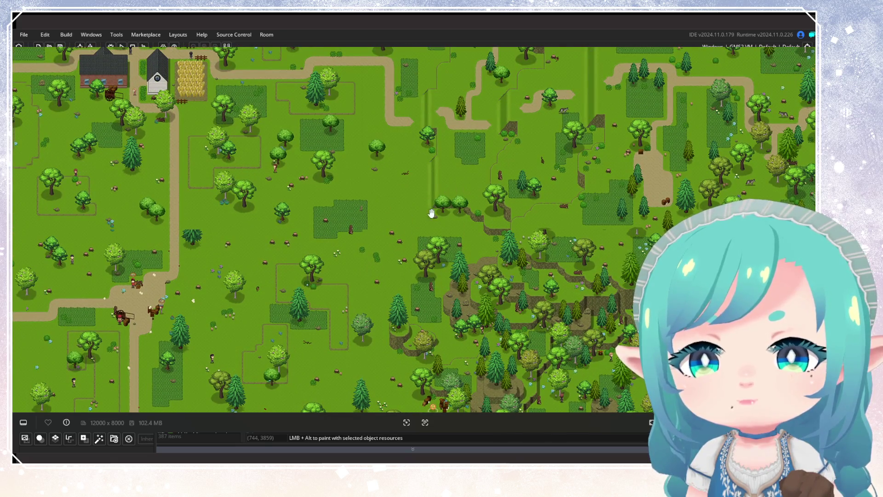
{"action": "key", "text": "Escape"}
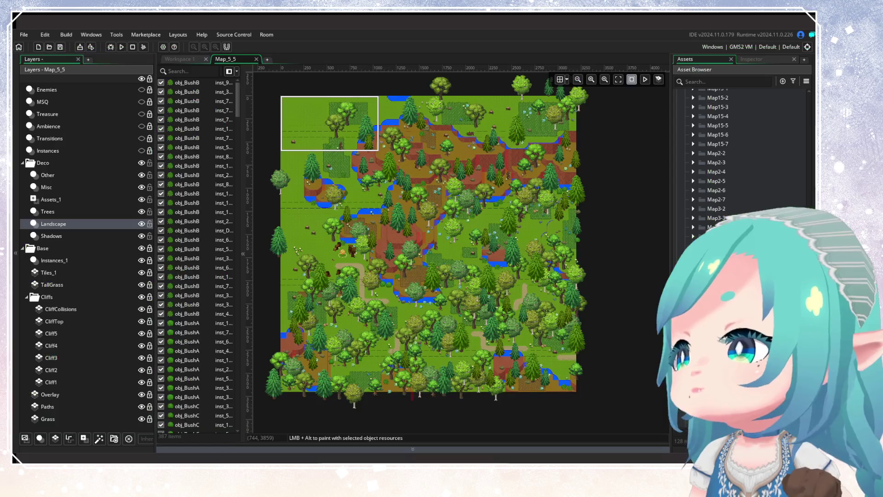
Close the Map_5_5 and Map_5_6 room tabs, leaving Workspace 1 empty
{"action": "left_click", "coordinate": [259, 60]}
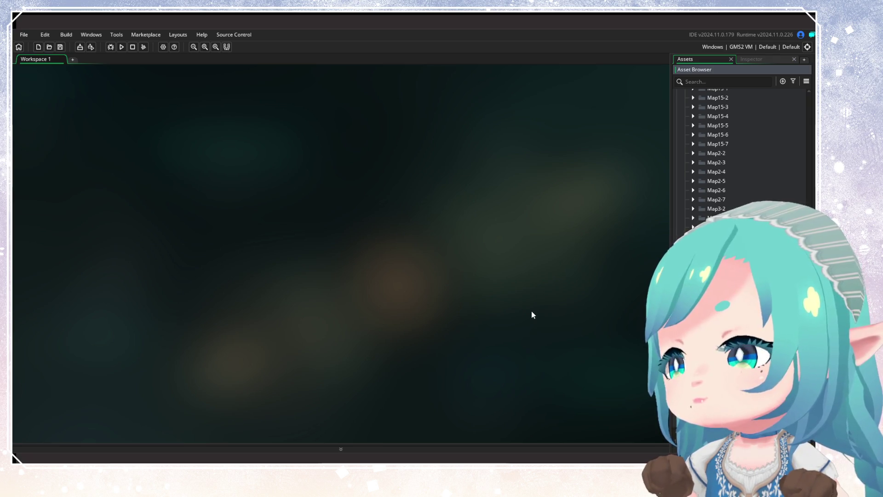
{"action": "scroll", "coordinate": [526, 308], "scroll_direction": "up", "scroll_amount": 5}
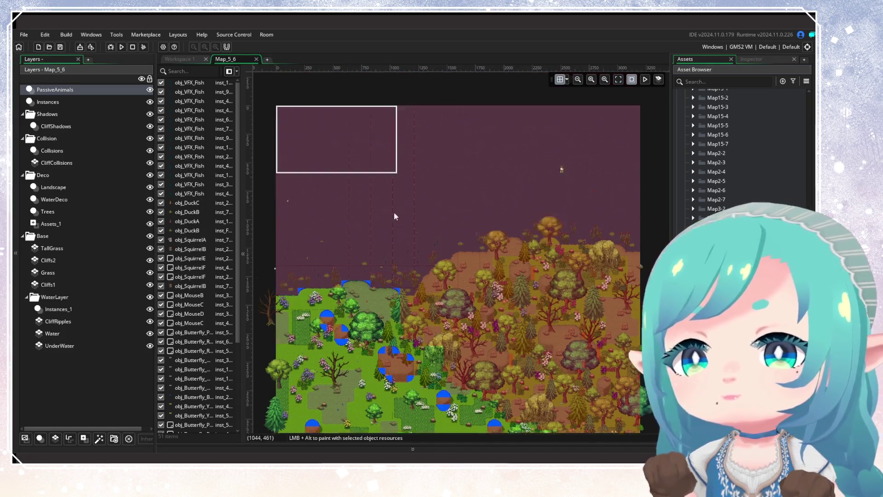
{"action": "scroll", "coordinate": [401, 133], "scroll_direction": "down", "scroll_amount": 3}
{"action": "left_click", "coordinate": [256, 59]}
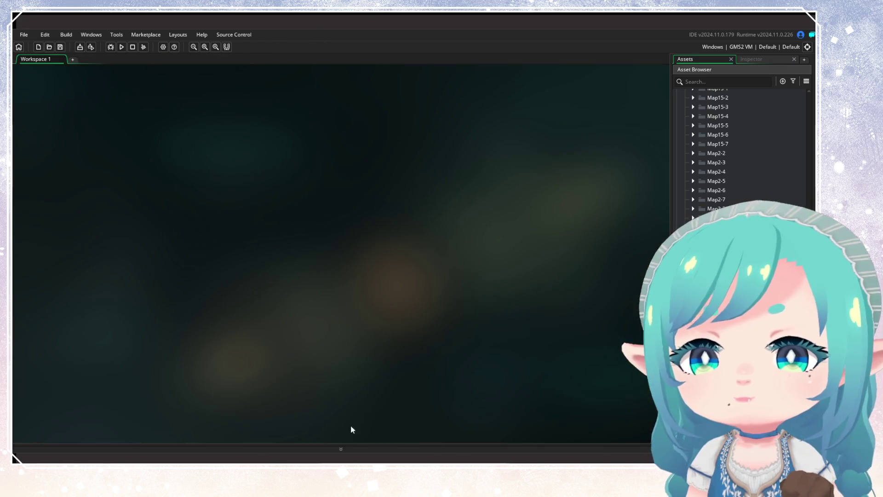
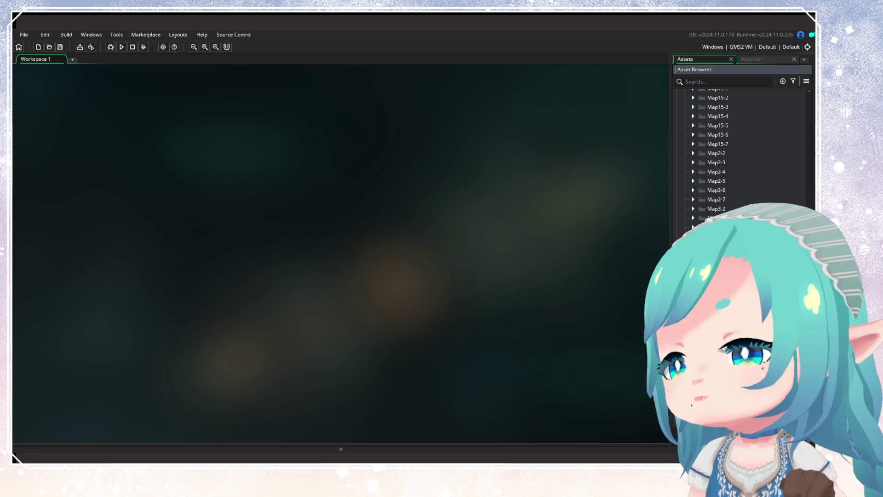
In Map_6_3, dim the grid and hide the Treasure, Ambience, Enemies, Collisions, Transitions and Instances layers
{"action": "scroll", "coordinate": [736, 152], "scroll_direction": "down", "scroll_amount": 2}
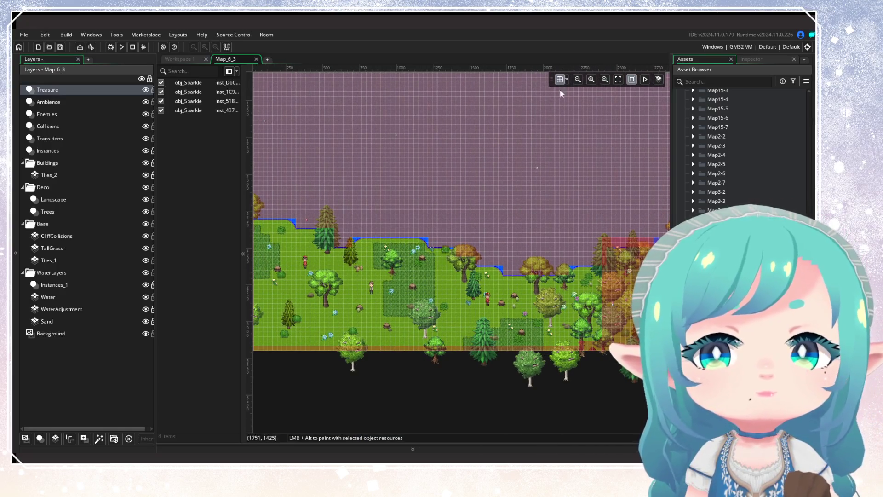
{"action": "left_click", "coordinate": [560, 79]}
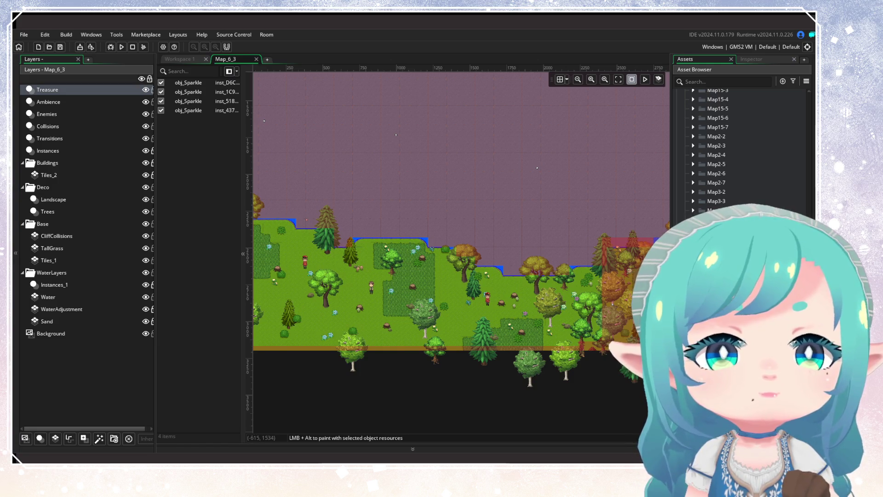
{"action": "left_click", "coordinate": [145, 89]}
{"action": "left_click", "coordinate": [145, 101]}
{"action": "left_click", "coordinate": [145, 113]}
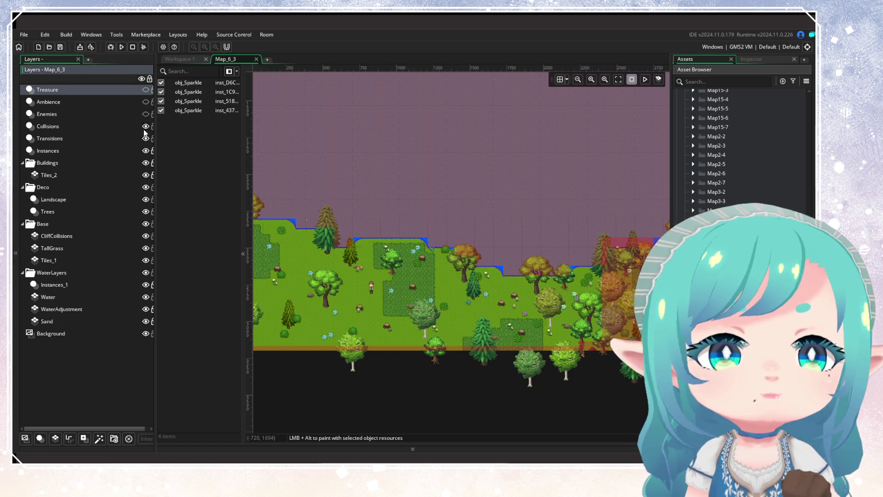
{"action": "left_click", "coordinate": [146, 126]}
{"action": "left_click", "coordinate": [145, 138]}
{"action": "left_click", "coordinate": [146, 139]}
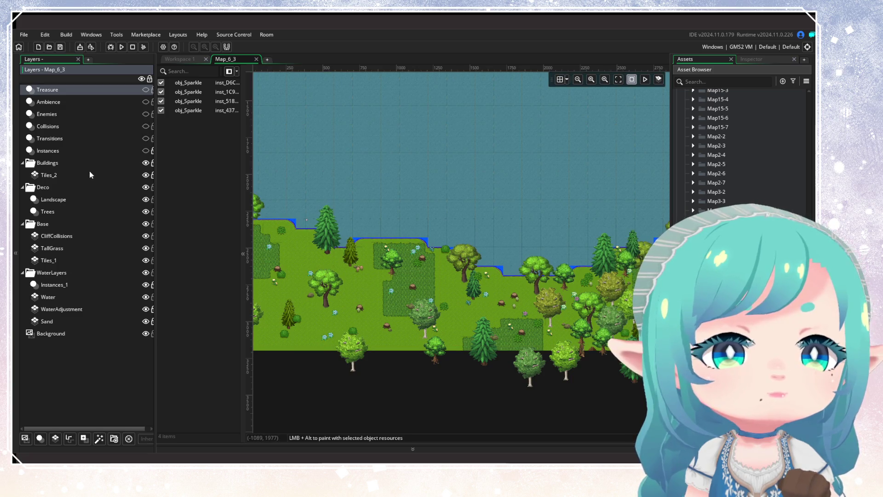
Delete the bushes and flowers from the Landscape layer in the map's upper-left
{"action": "left_click", "coordinate": [78, 199]}
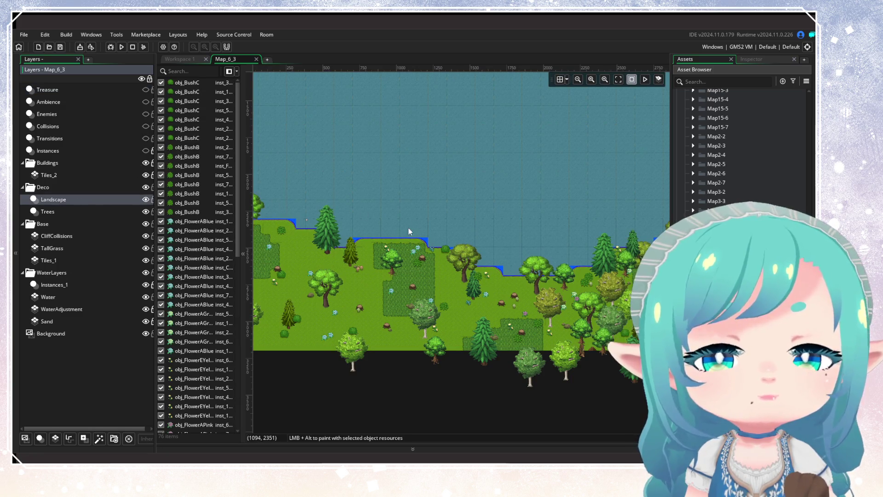
{"action": "left_click_drag", "start_coordinate": [267, 168], "coordinate": [554, 319]}
{"action": "key", "text": "Delete"}
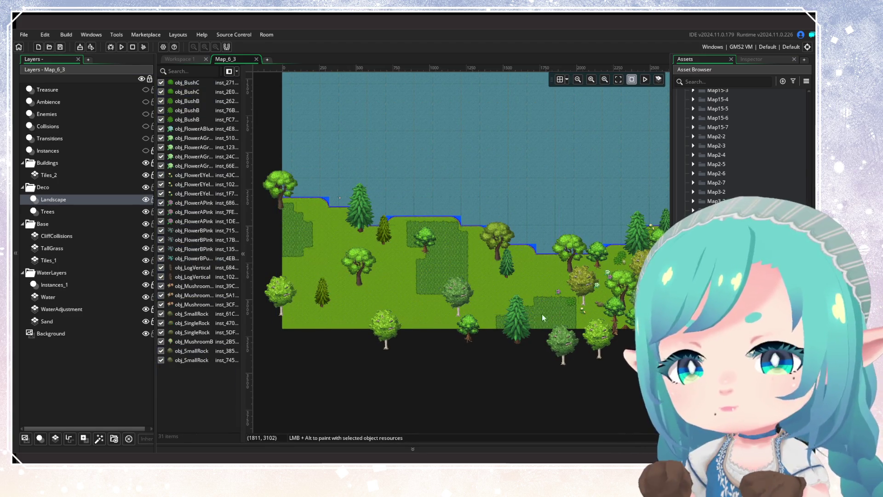
{"action": "mouse_move", "coordinate": [451, 290]}
{"action": "left_mouse_down"}
{"action": "mouse_move", "coordinate": [380, 285]}
{"action": "mouse_move", "coordinate": [519, 283]}
{"action": "left_mouse_up"}
{"action": "scroll", "coordinate": [380, 283], "scroll_direction": "right", "scroll_amount": 3}
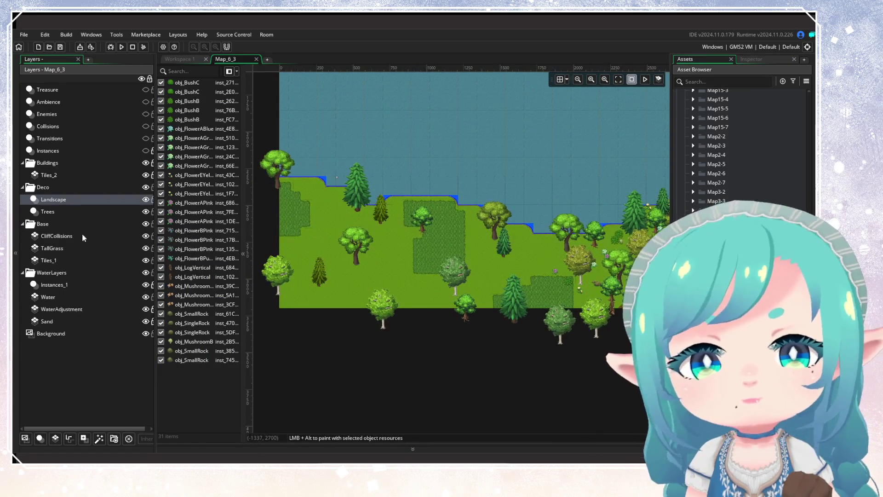
Delete the trees on the map's left side from the Trees layer
{"action": "left_click", "coordinate": [48, 212]}
{"action": "mouse_move", "coordinate": [261, 121]}
{"action": "left_mouse_down"}
{"action": "mouse_move", "coordinate": [515, 322]}
{"action": "mouse_move", "coordinate": [372, 338]}
{"action": "left_mouse_up"}
{"action": "key", "text": "Delete"}
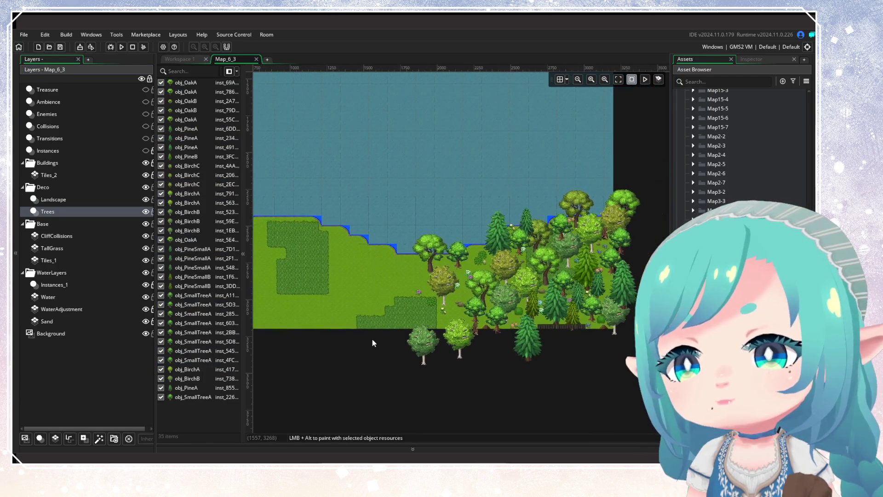
{"action": "mouse_move", "coordinate": [393, 291]}
{"action": "left_mouse_down"}
{"action": "mouse_move", "coordinate": [461, 391]}
{"action": "mouse_move", "coordinate": [393, 299]}
{"action": "mouse_move", "coordinate": [299, 310]}
{"action": "left_mouse_up"}
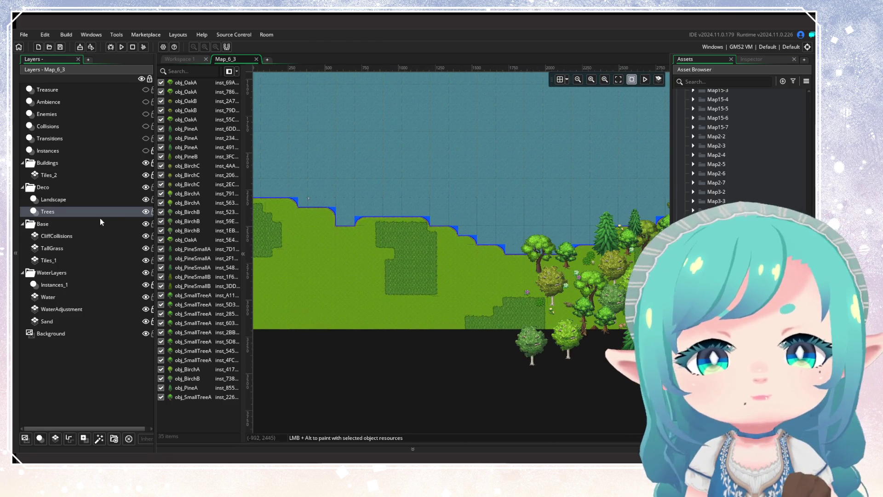
Erase the tall-grass patches on the left meadow using the TallGrass layer's eraser
{"action": "left_click", "coordinate": [61, 249]}
{"action": "mouse_move", "coordinate": [546, 241]}
{"action": "left_mouse_down"}
{"action": "mouse_move", "coordinate": [388, 220]}
{"action": "mouse_move", "coordinate": [532, 224]}
{"action": "left_mouse_up"}
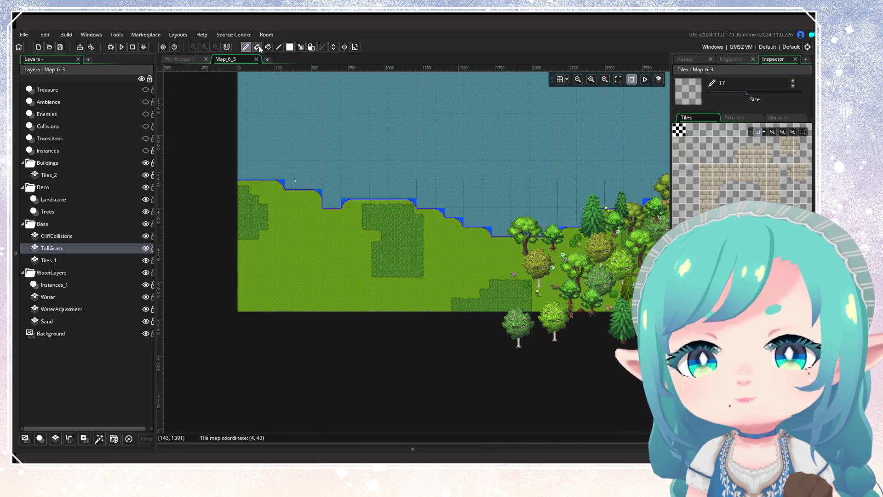
{"action": "key", "text": "e"}
{"action": "mouse_move", "coordinate": [501, 285]}
{"action": "left_mouse_down"}
{"action": "mouse_move", "coordinate": [521, 303]}
{"action": "mouse_move", "coordinate": [409, 248]}
{"action": "mouse_move", "coordinate": [278, 228]}
{"action": "mouse_move", "coordinate": [435, 244]}
{"action": "mouse_move", "coordinate": [324, 245]}
{"action": "left_mouse_up"}
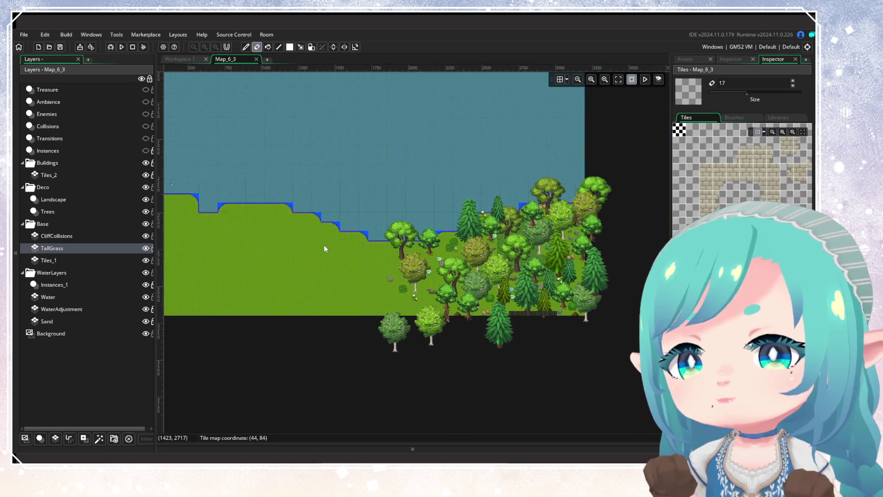
{"action": "scroll", "coordinate": [323, 244], "scroll_direction": "down", "scroll_amount": 2}
{"action": "scroll", "coordinate": [341, 203], "scroll_direction": "up", "scroll_amount": 1}
Close the Map_6_3 room
{"action": "mouse_move", "coordinate": [358, 289]}
{"action": "left_mouse_down"}
{"action": "mouse_move", "coordinate": [453, 352]}
{"action": "mouse_move", "coordinate": [416, 269]}
{"action": "left_mouse_up"}
{"action": "scroll", "coordinate": [417, 272], "scroll_direction": "up", "scroll_amount": 1}
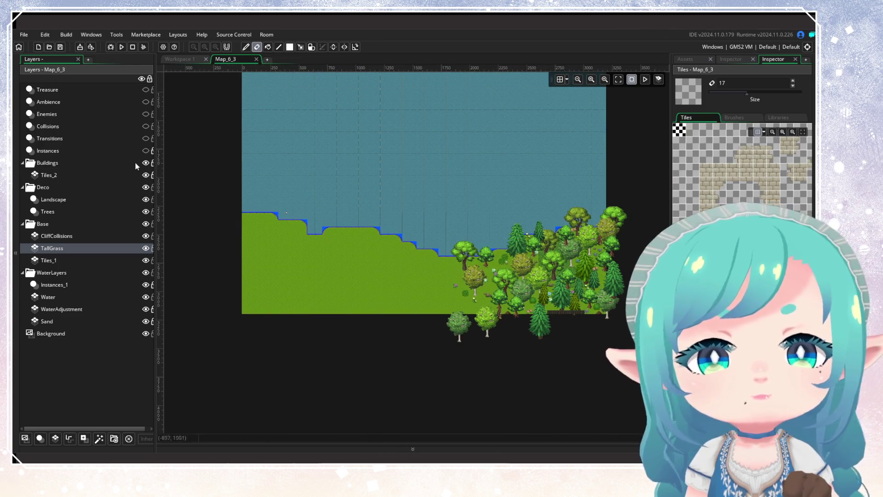
{"action": "left_click", "coordinate": [256, 59]}
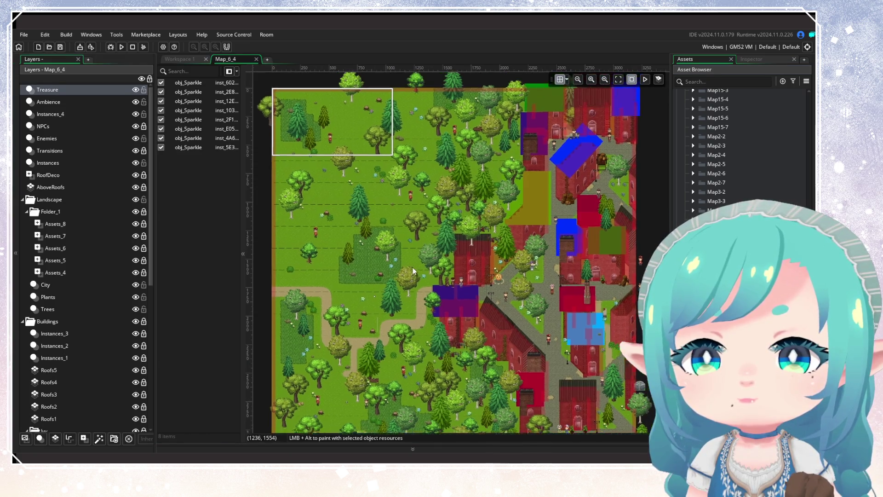
Hide the Treasure, Ambience, Instances_4, NPCs, Enemies, Transitions, Instances, RoofDeco and AboveRoofs layers
{"action": "left_click", "coordinate": [135, 90]}
{"action": "left_click", "coordinate": [135, 102]}
{"action": "left_click", "coordinate": [135, 113]}
{"action": "left_click", "coordinate": [136, 126]}
{"action": "left_click", "coordinate": [135, 138]}
{"action": "left_click", "coordinate": [135, 151]}
{"action": "left_click", "coordinate": [135, 163]}
{"action": "left_click", "coordinate": [135, 175]}
{"action": "left_click", "coordinate": [135, 187]}
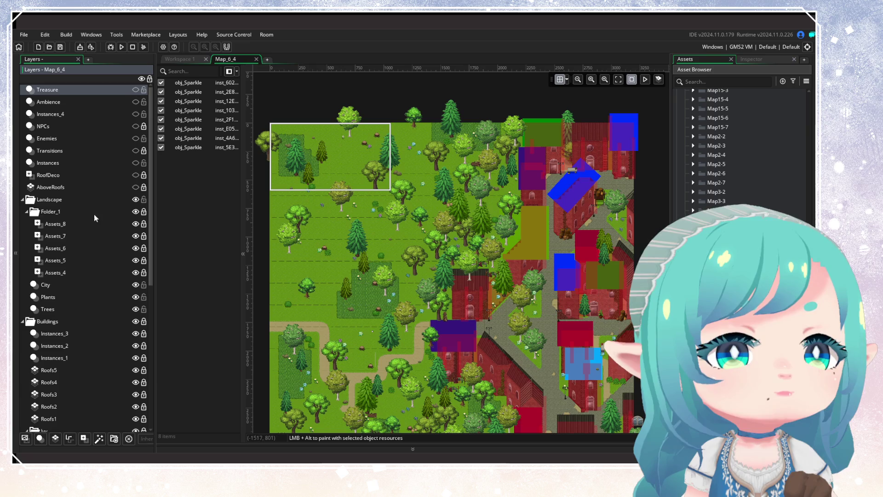
Collapse Folder_1 and briefly hide the Trees and Plants layers to inspect the ground
{"action": "left_click", "coordinate": [26, 211]}
{"action": "left_click", "coordinate": [59, 236]}
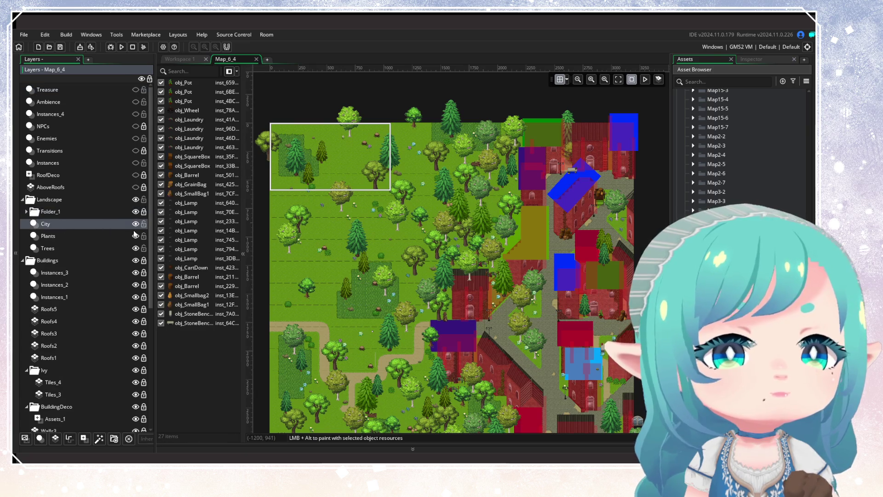
{"action": "left_click_drag", "start_coordinate": [280, 218], "coordinate": [310, 128]}
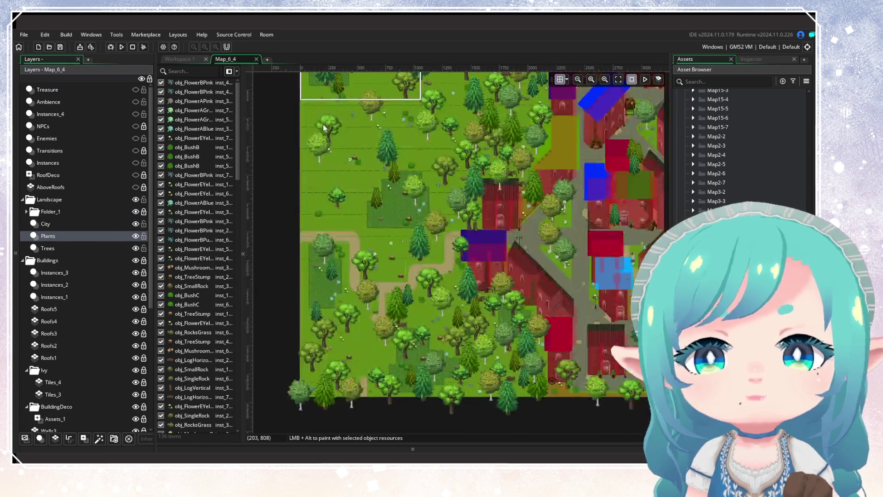
{"action": "left_click", "coordinate": [135, 248]}
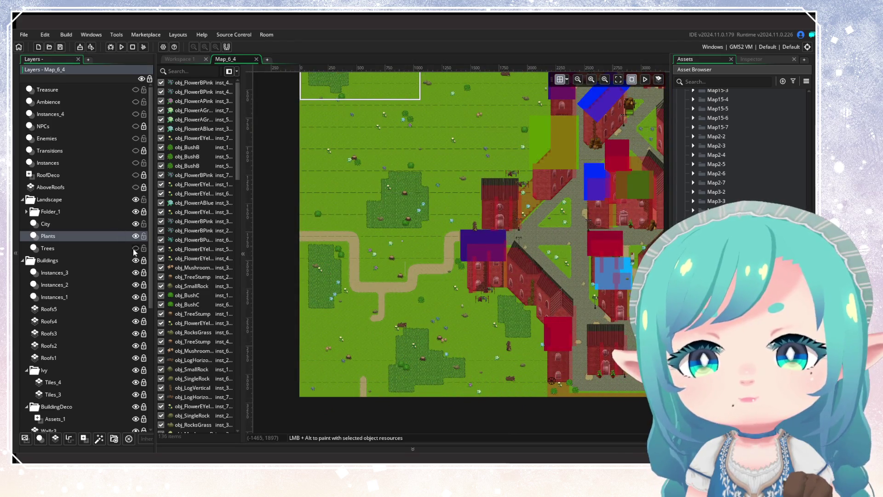
{"action": "left_click", "coordinate": [136, 236]}
{"action": "left_click", "coordinate": [135, 248]}
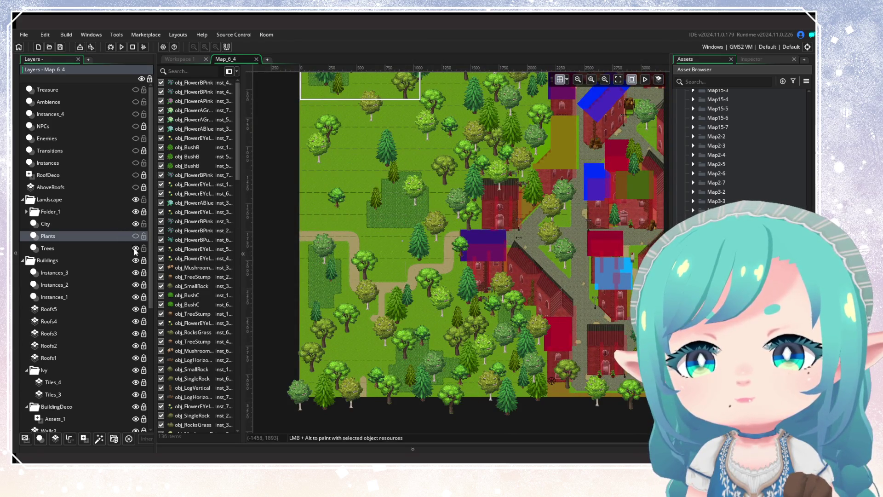
{"action": "scroll", "coordinate": [368, 250], "scroll_direction": "up", "scroll_amount": 4}
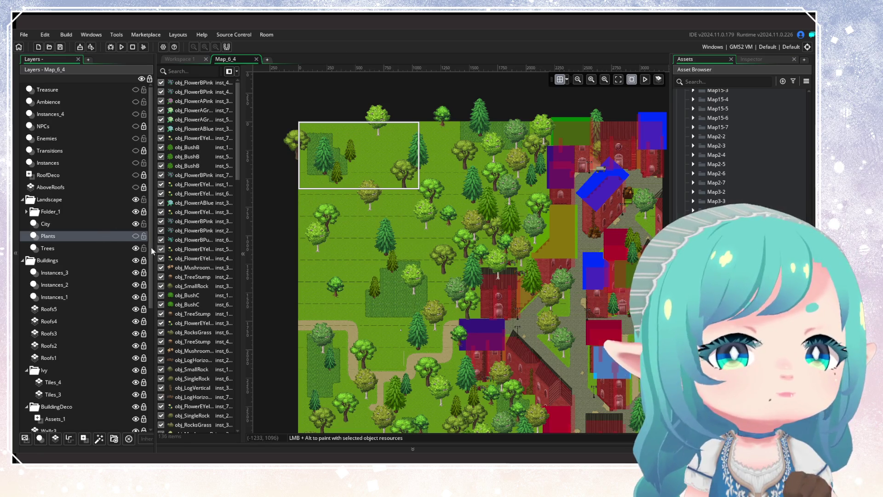
On the Trees layer, delete the top-left trees plus a pine and a small tree near the top
{"action": "left_click", "coordinate": [116, 247]}
{"action": "mouse_move", "coordinate": [285, 98]}
{"action": "left_mouse_down"}
{"action": "mouse_move", "coordinate": [417, 198]}
{"action": "mouse_move", "coordinate": [420, 252]}
{"action": "left_mouse_up"}
{"action": "key", "text": "Delete"}
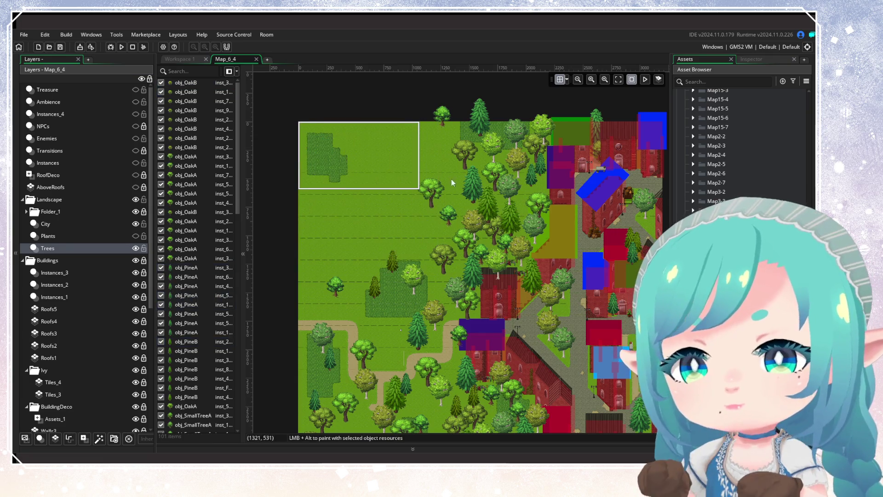
{"action": "left_click", "coordinate": [484, 119]}
{"action": "key", "text": "Delete"}
{"action": "left_click", "coordinate": [443, 113]}
{"action": "key", "text": "Delete"}
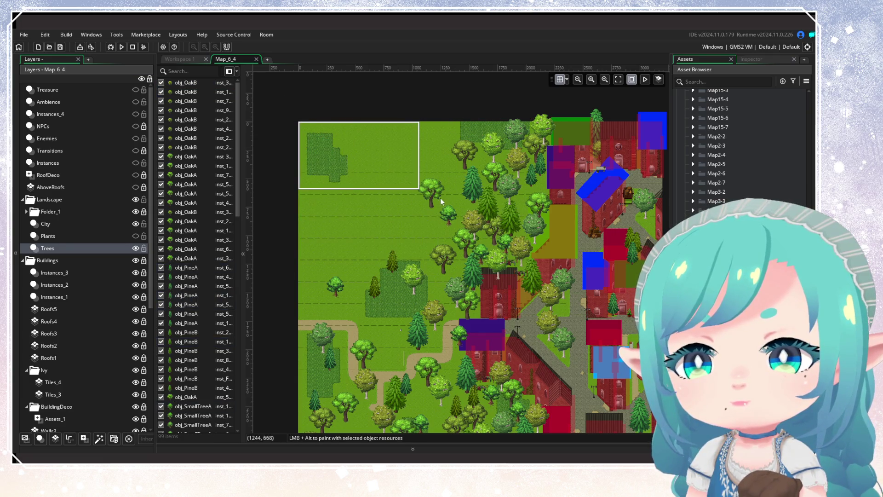
Delete the four trees in the lower-left meadow
{"action": "left_click", "coordinate": [431, 201]}
{"action": "mouse_move", "coordinate": [340, 252]}
{"action": "left_mouse_down"}
{"action": "mouse_move", "coordinate": [389, 294]}
{"action": "mouse_move", "coordinate": [414, 299]}
{"action": "left_mouse_up"}
{"action": "key", "text": "Delete"}
{"action": "scroll", "coordinate": [405, 214], "scroll_direction": "down", "scroll_amount": 5}
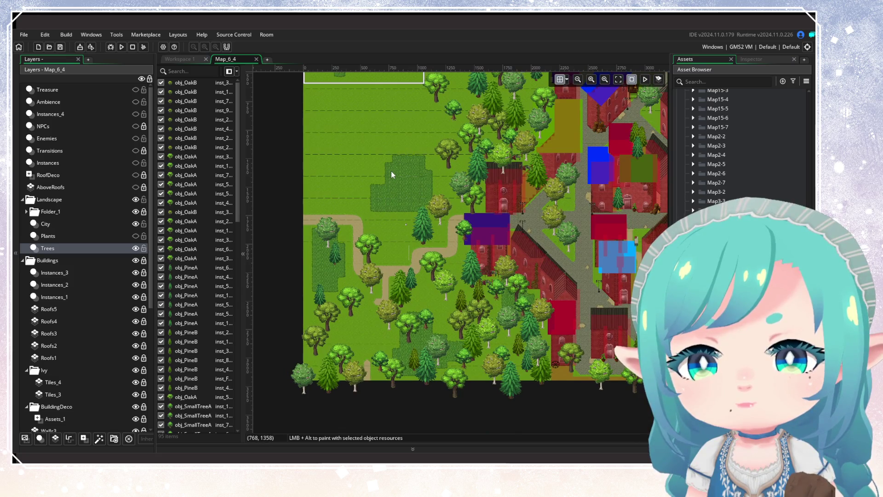
{"action": "mouse_move", "coordinate": [391, 170]}
{"action": "left_mouse_down"}
{"action": "mouse_move", "coordinate": [403, 280]}
{"action": "mouse_move", "coordinate": [373, 252]}
{"action": "left_mouse_up"}
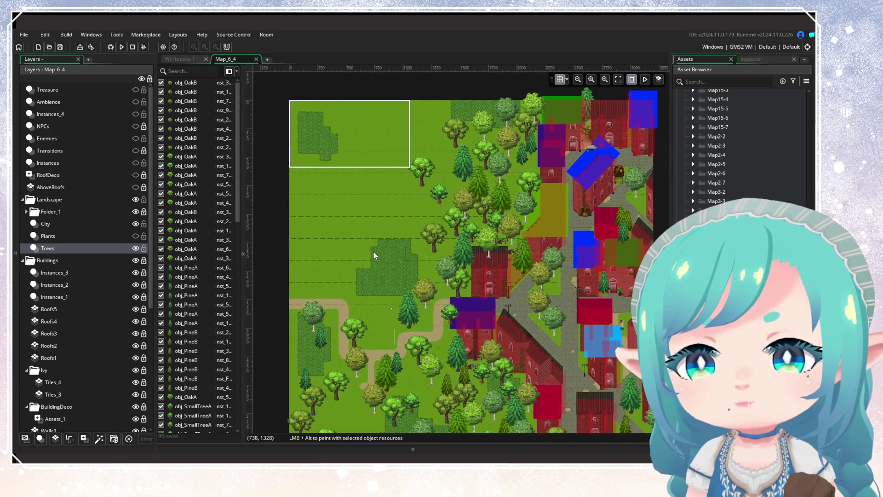
{"action": "scroll", "coordinate": [373, 252], "scroll_direction": "down", "scroll_amount": 3}
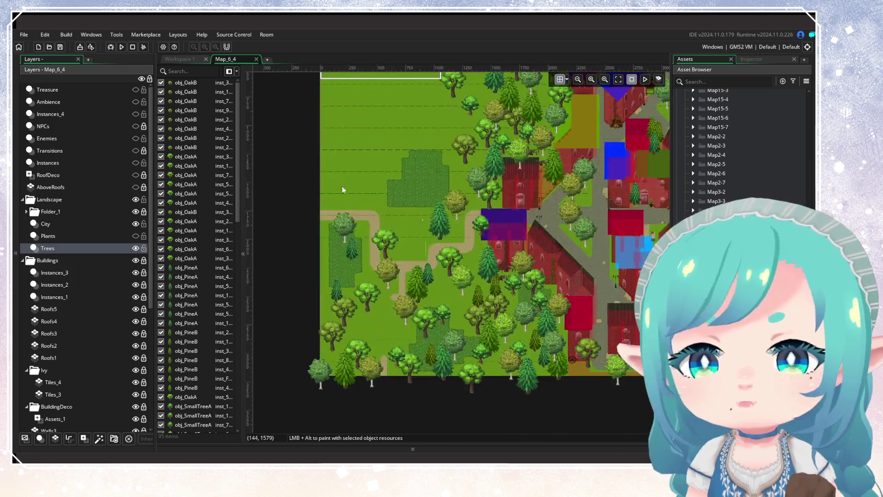
{"action": "scroll", "coordinate": [341, 186], "scroll_direction": "up", "scroll_amount": 5}
{"action": "scroll", "coordinate": [272, 257], "scroll_direction": "down", "scroll_amount": 2}
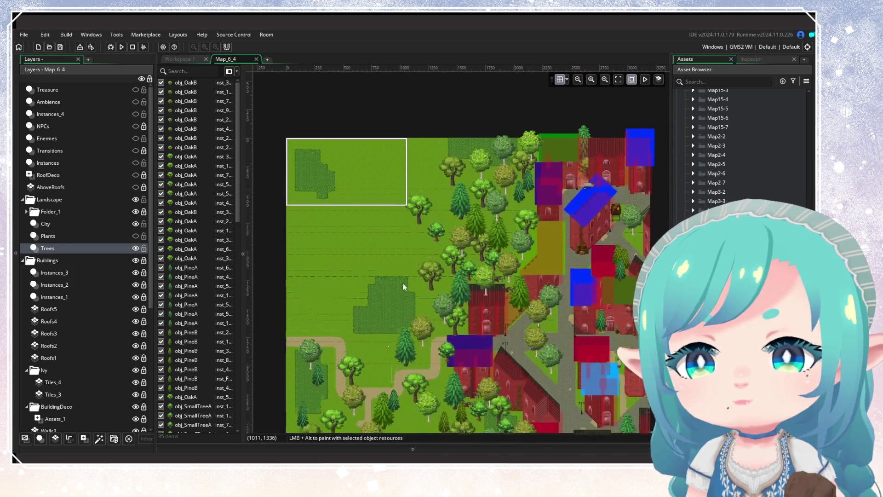
On the Plants layer, delete the flowers near the top-left corner and the meadow below
{"action": "left_click", "coordinate": [75, 239]}
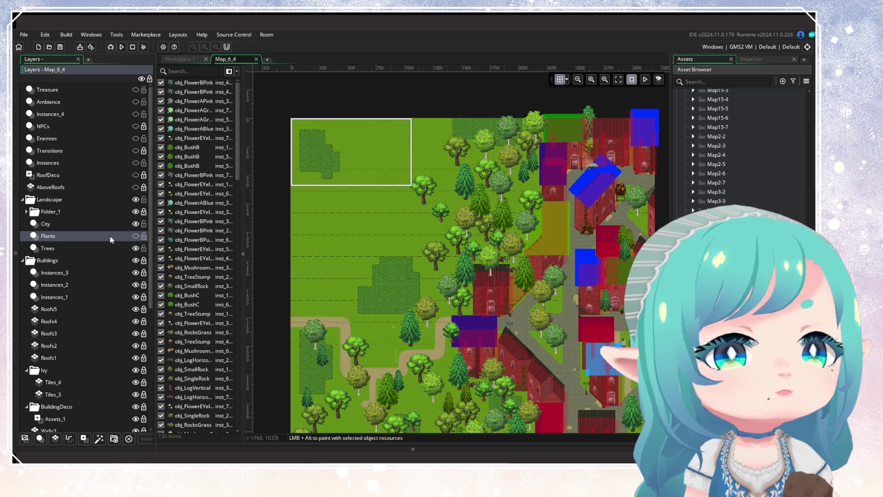
{"action": "left_click", "coordinate": [136, 247]}
{"action": "left_click", "coordinate": [136, 236]}
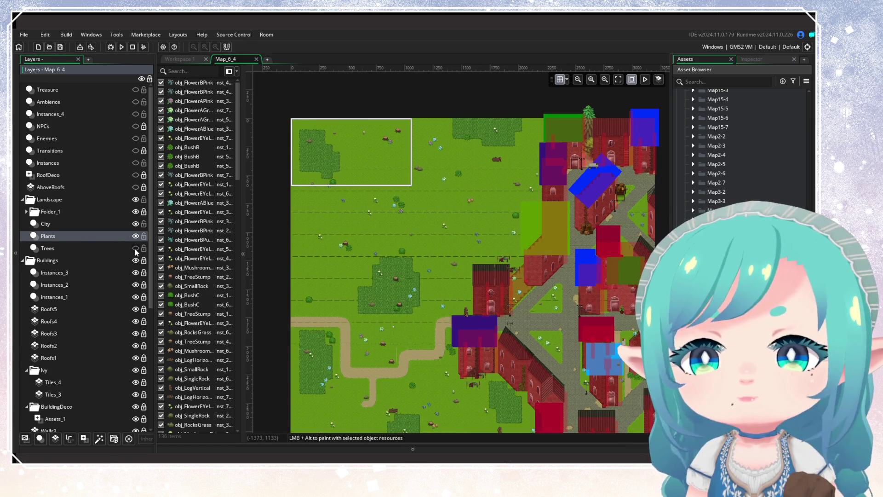
{"action": "left_click", "coordinate": [135, 249]}
{"action": "mouse_move", "coordinate": [288, 101]}
{"action": "left_mouse_down"}
{"action": "mouse_move", "coordinate": [430, 146]}
{"action": "mouse_move", "coordinate": [468, 146]}
{"action": "mouse_move", "coordinate": [466, 159]}
{"action": "mouse_move", "coordinate": [471, 152]}
{"action": "left_mouse_up"}
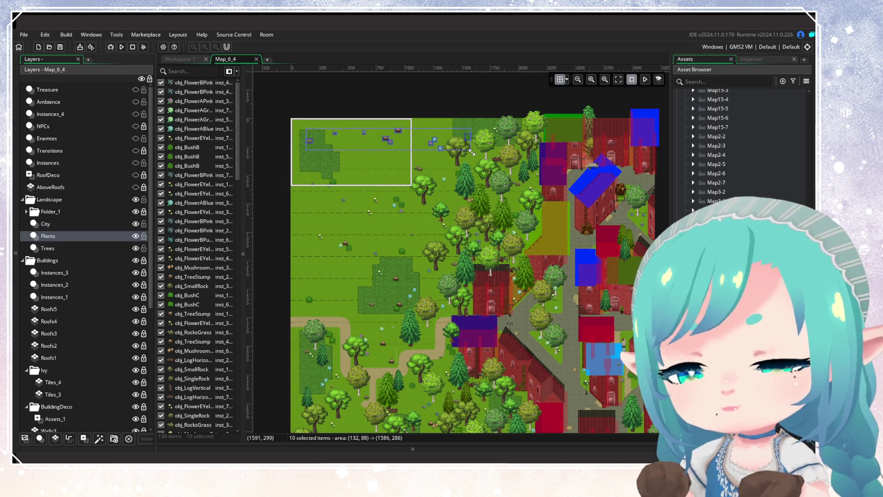
{"action": "left_click_drag", "start_coordinate": [285, 113], "coordinate": [447, 213]}
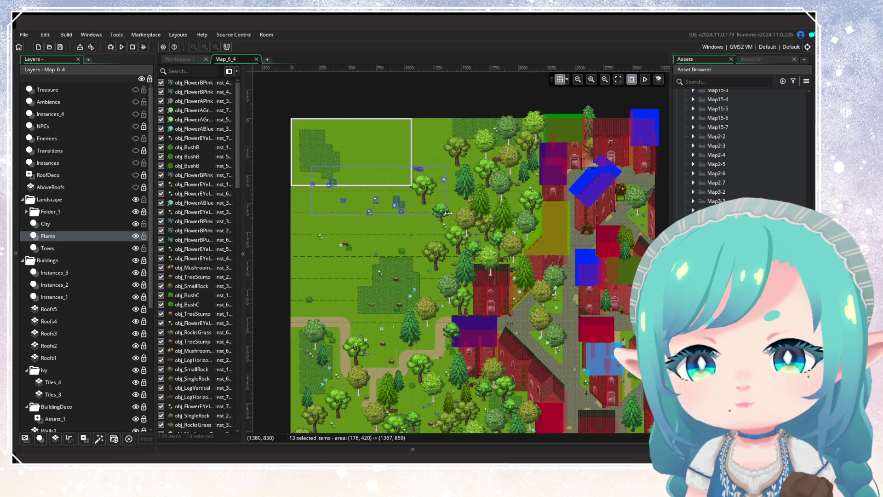
{"action": "key", "text": "Delete"}
Delete the lower-left meadow flowers and a small blue flower, then pan around the room
{"action": "mouse_move", "coordinate": [301, 205]}
{"action": "left_mouse_down"}
{"action": "mouse_move", "coordinate": [356, 272]}
{"action": "mouse_move", "coordinate": [432, 315]}
{"action": "left_mouse_up"}
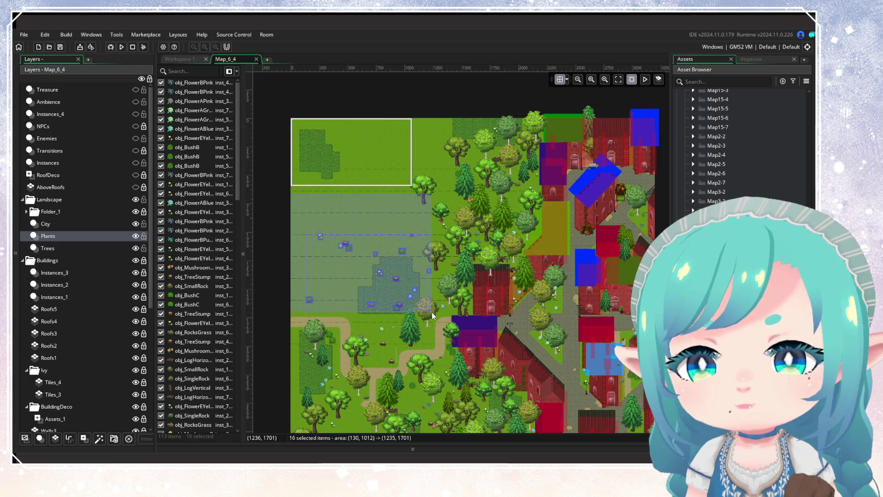
{"action": "key", "text": "Delete"}
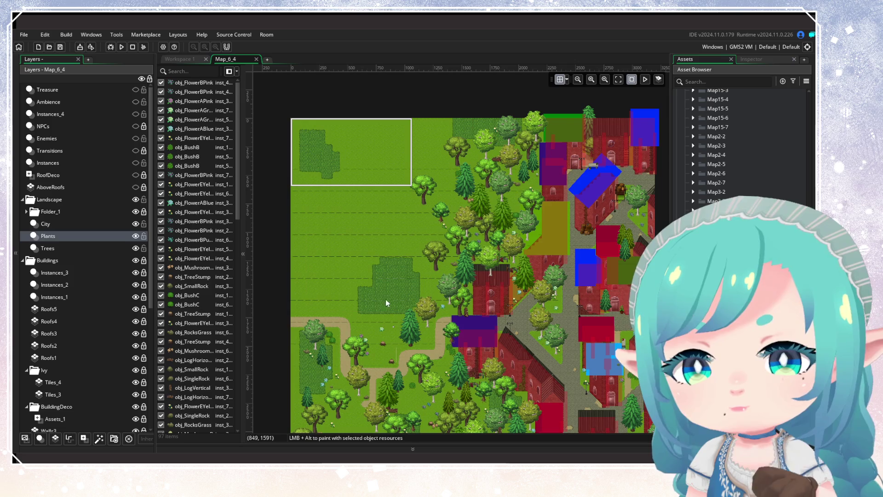
{"action": "left_click", "coordinate": [382, 330]}
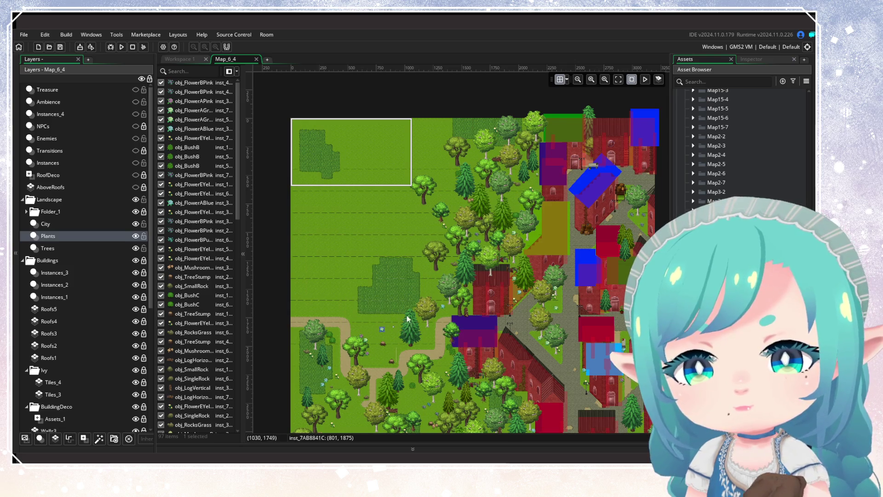
{"action": "key", "text": "Delete"}
{"action": "mouse_move", "coordinate": [398, 307]}
{"action": "left_mouse_down"}
{"action": "mouse_move", "coordinate": [405, 182]}
{"action": "mouse_move", "coordinate": [324, 263]}
{"action": "left_mouse_up"}
{"action": "scroll", "coordinate": [387, 305], "scroll_direction": "right", "scroll_amount": 3}
{"action": "scroll", "coordinate": [387, 305], "scroll_direction": "up", "scroll_amount": 2}
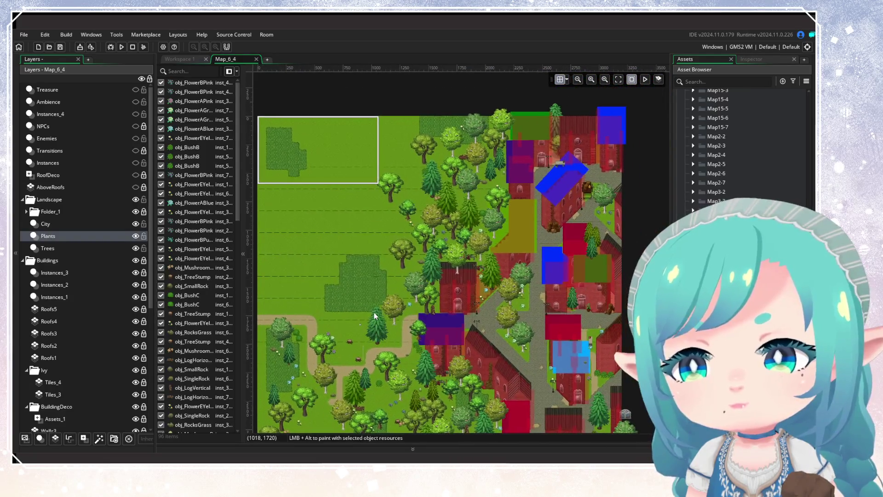
{"action": "scroll", "coordinate": [482, 235], "scroll_direction": "right", "scroll_amount": 1}
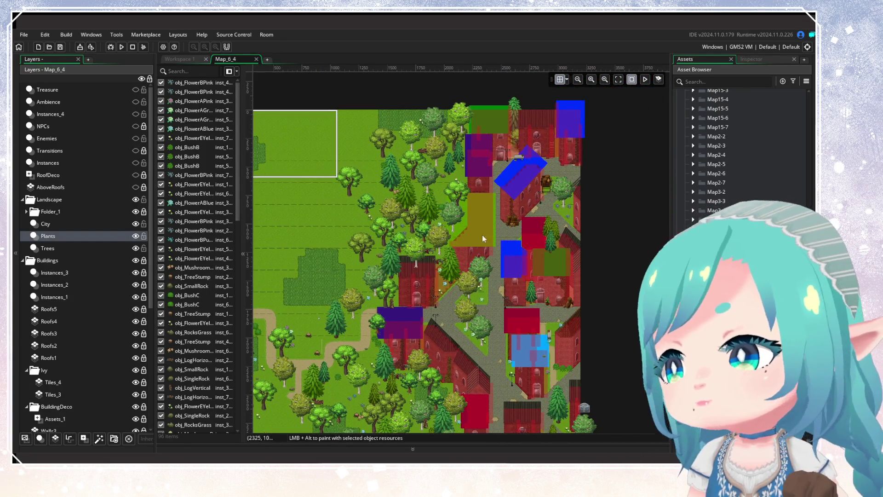
{"action": "scroll", "coordinate": [464, 248], "scroll_direction": "left", "scroll_amount": 4}
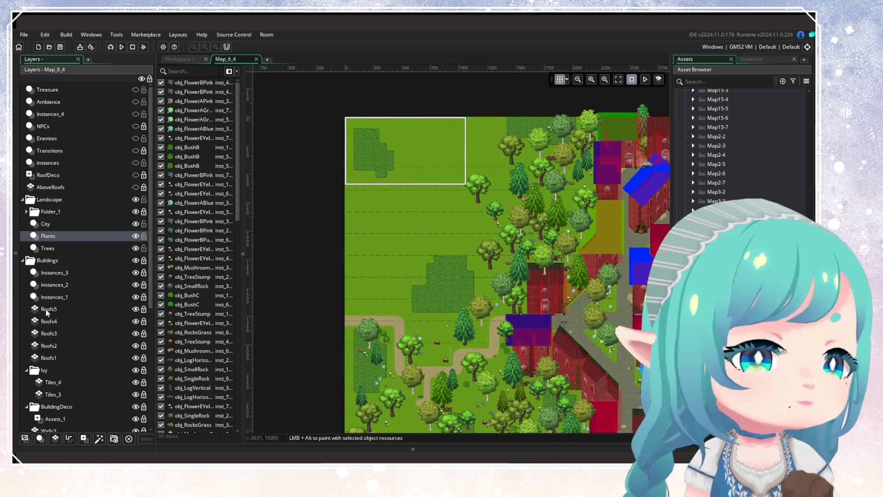
{"action": "scroll", "coordinate": [46, 309], "scroll_direction": "down", "scroll_amount": 5}
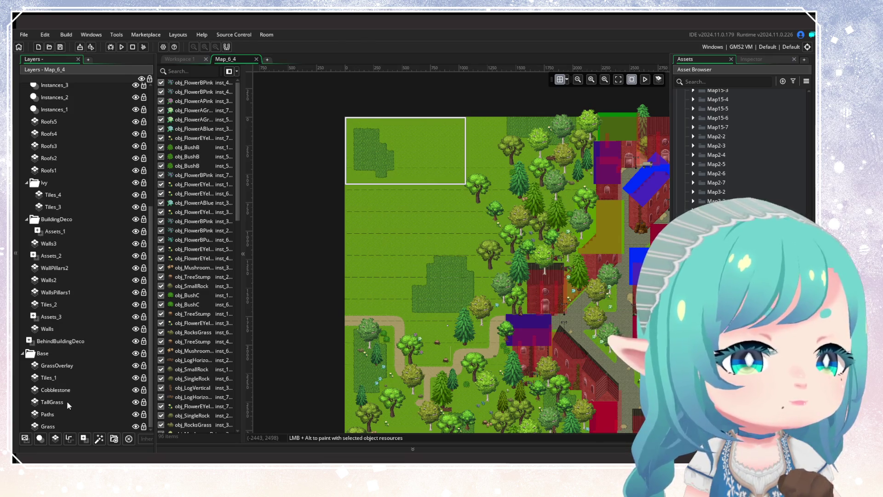
Erase the TallGrass patches in and below the top-left white rectangle, then close Map_6_4
{"action": "left_click", "coordinate": [67, 401]}
{"action": "key", "text": "e"}
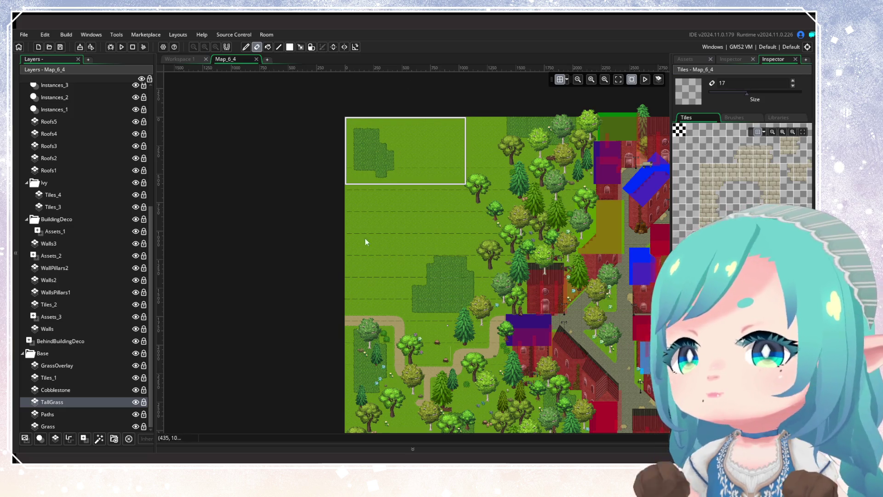
{"action": "left_click", "coordinate": [144, 356]}
{"action": "left_click_drag", "start_coordinate": [438, 167], "coordinate": [378, 156]}
{"action": "left_click_drag", "start_coordinate": [420, 249], "coordinate": [449, 286]}
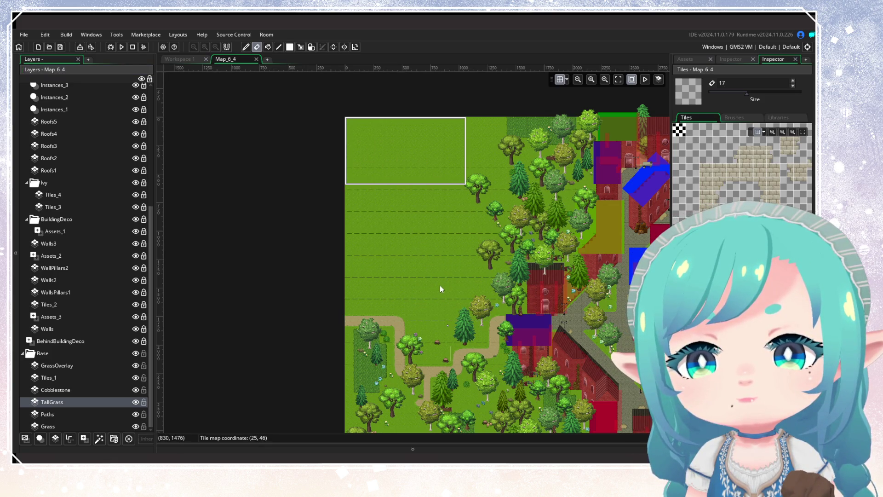
{"action": "mouse_move", "coordinate": [502, 129]}
{"action": "left_mouse_down"}
{"action": "mouse_move", "coordinate": [542, 123]}
{"action": "mouse_move", "coordinate": [326, 164]}
{"action": "mouse_move", "coordinate": [374, 101]}
{"action": "mouse_move", "coordinate": [355, 175]}
{"action": "left_mouse_up"}
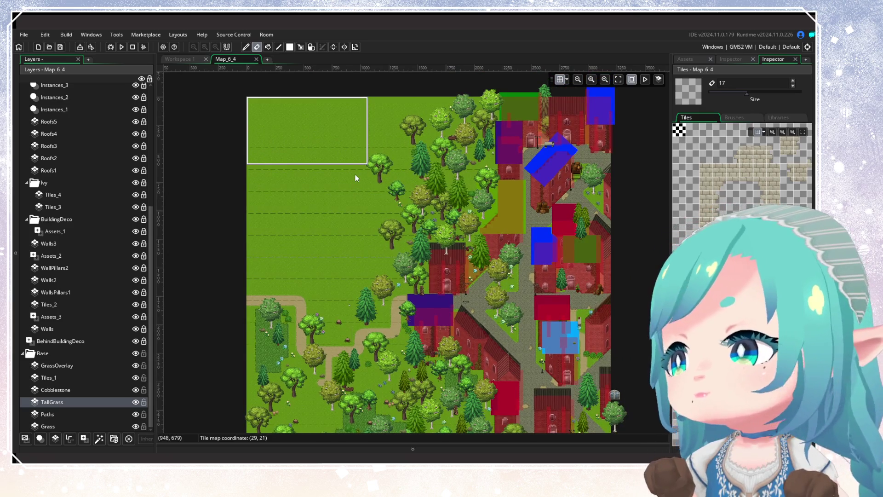
{"action": "left_click", "coordinate": [256, 59]}
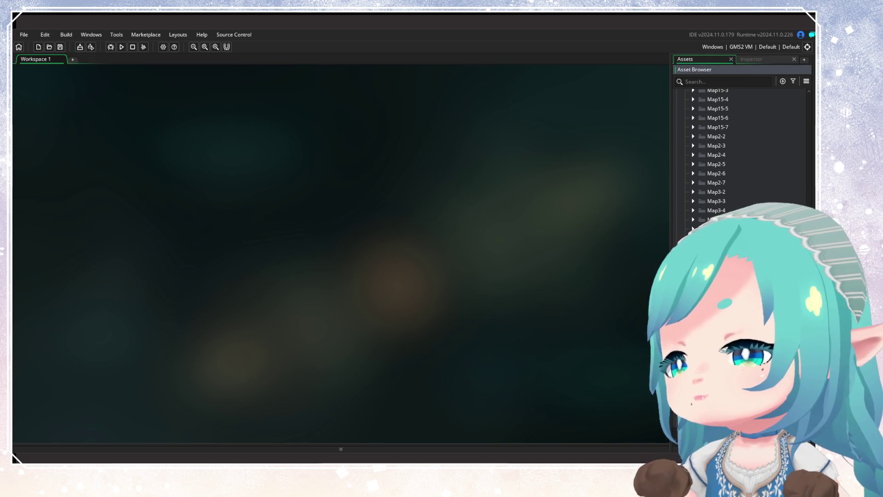
Pan around Map_6_5's lake, bridge and village, then close the room
{"action": "scroll", "coordinate": [741, 152], "scroll_direction": "down", "scroll_amount": 2}
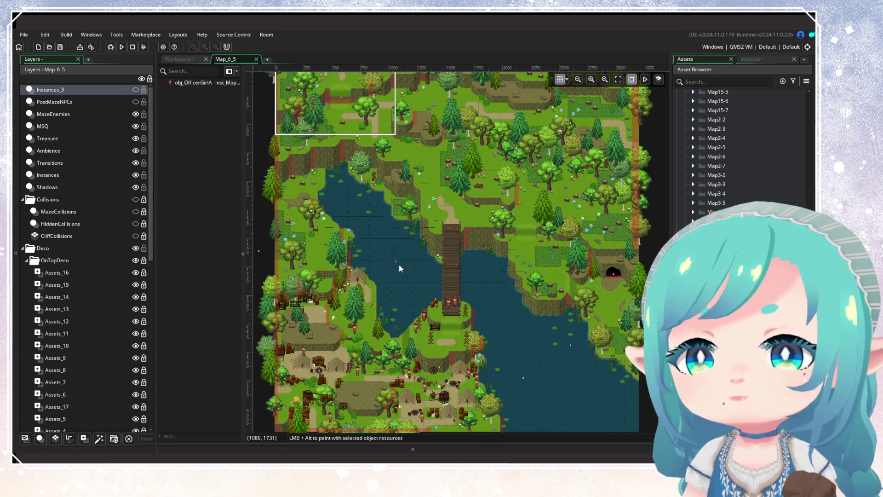
{"action": "left_click_drag", "start_coordinate": [400, 268], "coordinate": [401, 336]}
{"action": "scroll", "coordinate": [400, 331], "scroll_direction": "down", "scroll_amount": 3}
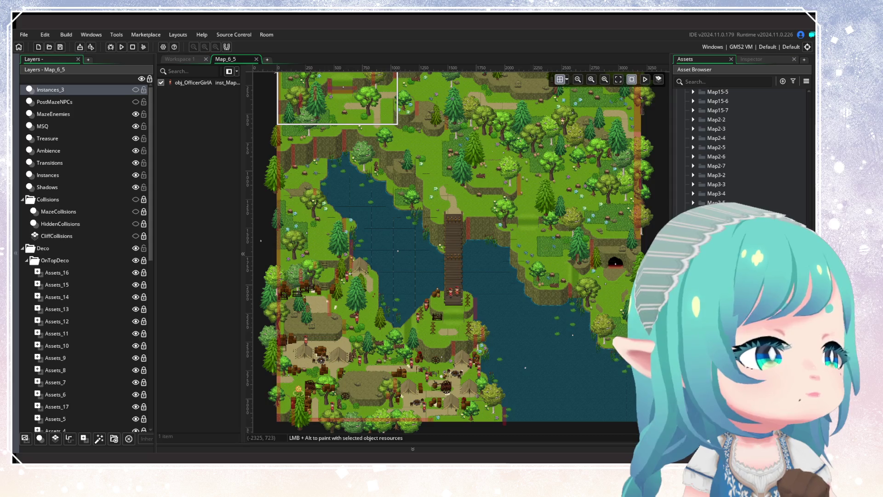
{"action": "scroll", "coordinate": [363, 298], "scroll_direction": "down", "scroll_amount": 2}
{"action": "scroll", "coordinate": [364, 298], "scroll_direction": "up", "scroll_amount": 3}
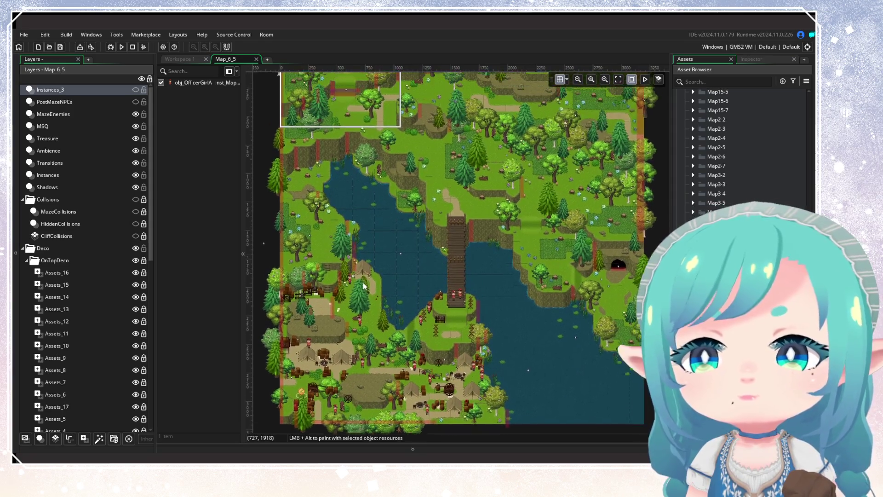
{"action": "mouse_move", "coordinate": [364, 298]}
{"action": "left_mouse_down"}
{"action": "mouse_move", "coordinate": [340, 251]}
{"action": "mouse_move", "coordinate": [349, 293]}
{"action": "mouse_move", "coordinate": [341, 311]}
{"action": "left_mouse_up"}
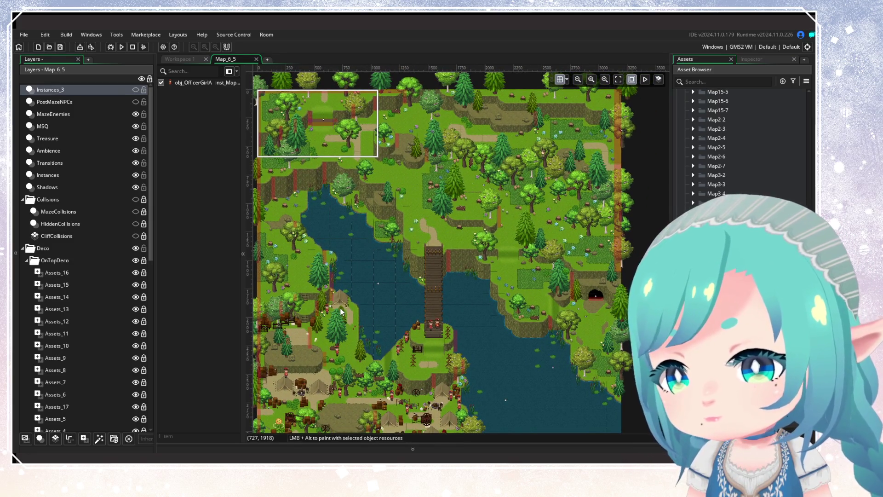
{"action": "left_click_drag", "start_coordinate": [341, 311], "coordinate": [332, 264]}
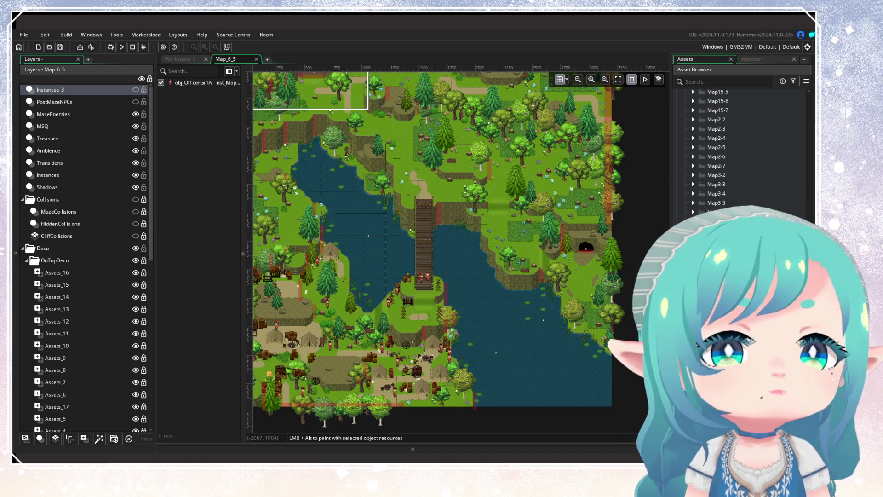
{"action": "left_click", "coordinate": [257, 59]}
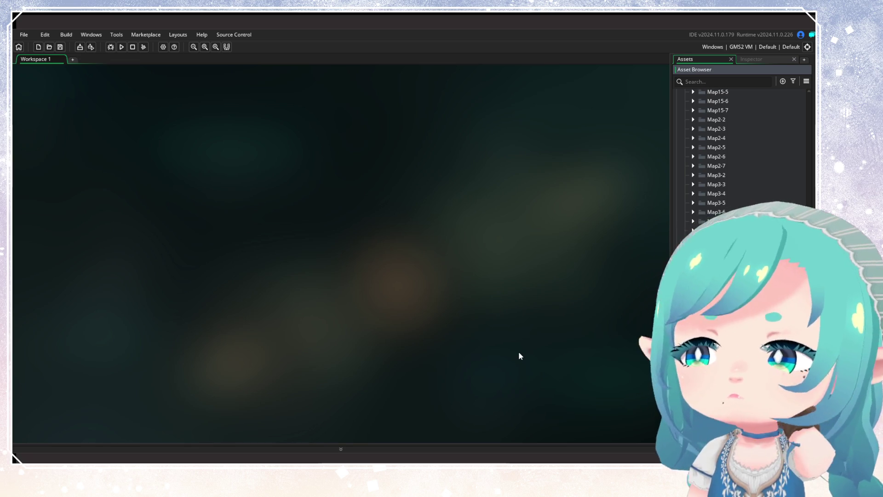
{"action": "scroll", "coordinate": [506, 316], "scroll_direction": "down", "scroll_amount": 5}
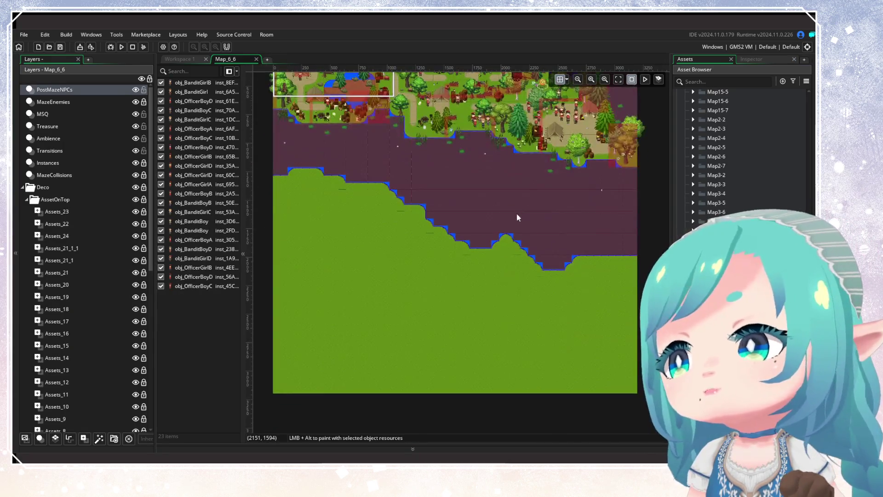
{"action": "scroll", "coordinate": [518, 213], "scroll_direction": "up", "scroll_amount": 3, "text": "ctrl"}
{"action": "scroll", "coordinate": [498, 221], "scroll_direction": "down", "scroll_amount": 3, "text": "ctrl"}
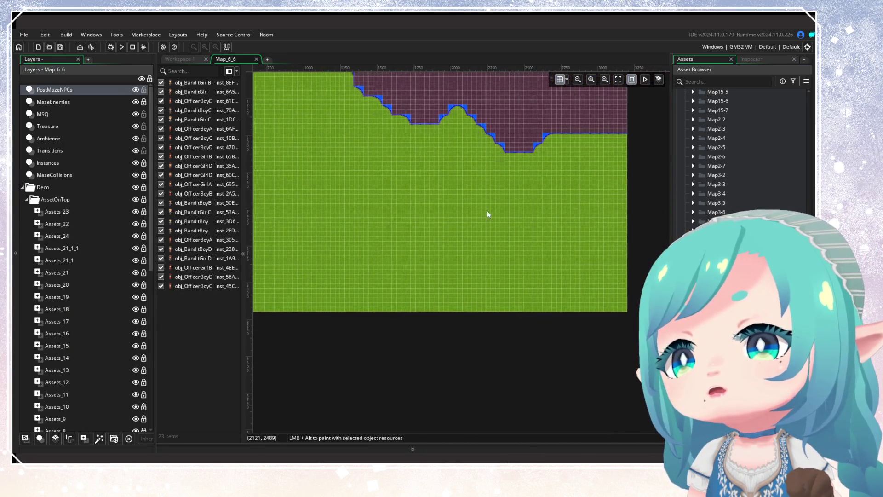
{"action": "scroll", "coordinate": [538, 290], "scroll_direction": "up", "scroll_amount": 1, "text": "ctrl"}
{"action": "scroll", "coordinate": [539, 290], "scroll_direction": "down", "scroll_amount": 1, "text": "ctrl"}
{"action": "scroll", "coordinate": [539, 290], "scroll_direction": "up", "scroll_amount": 1, "text": "ctrl"}
{"action": "scroll", "coordinate": [511, 225], "scroll_direction": "up", "scroll_amount": 2}
{"action": "scroll", "coordinate": [490, 373], "scroll_direction": "down", "scroll_amount": 1, "text": "ctrl"}
{"action": "scroll", "coordinate": [509, 247], "scroll_direction": "up", "scroll_amount": 1, "text": "ctrl"}
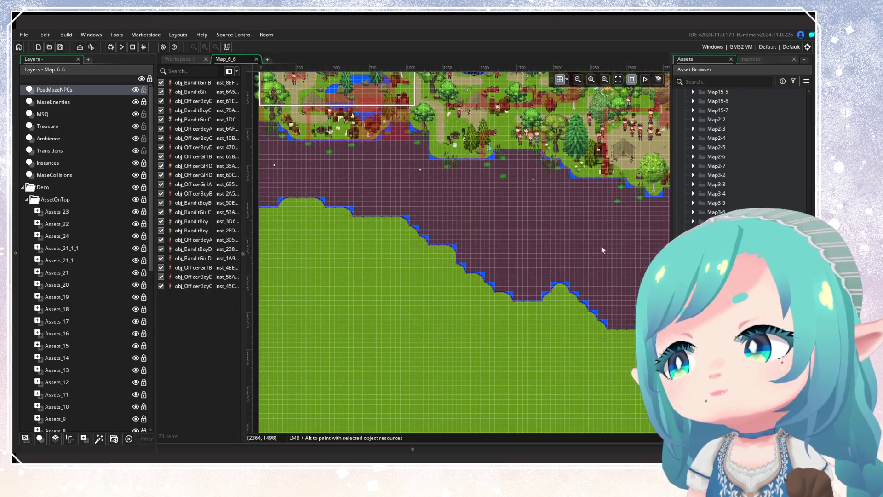
{"action": "scroll", "coordinate": [540, 326], "scroll_direction": "up", "scroll_amount": 3}
{"action": "scroll", "coordinate": [457, 276], "scroll_direction": "down", "scroll_amount": 1, "text": "ctrl"}
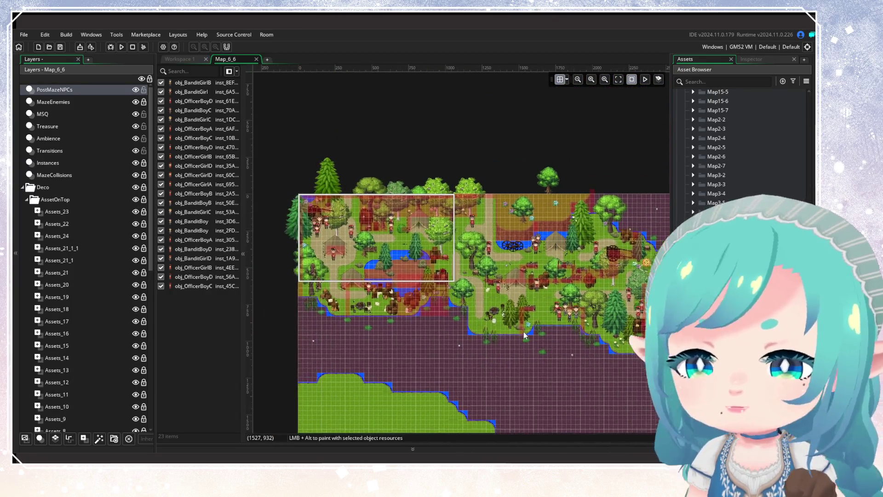
{"action": "scroll", "coordinate": [323, 276], "scroll_direction": "up", "scroll_amount": 2, "text": "ctrl"}
{"action": "mouse_move", "coordinate": [324, 276]}
{"action": "left_mouse_down"}
{"action": "mouse_move", "coordinate": [571, 272]}
{"action": "mouse_move", "coordinate": [475, 271]}
{"action": "left_mouse_up"}
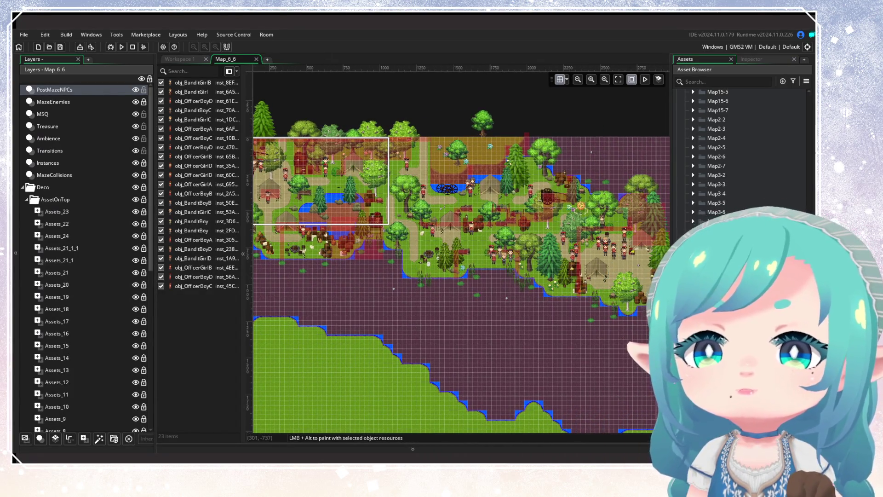
{"action": "left_click", "coordinate": [256, 59]}
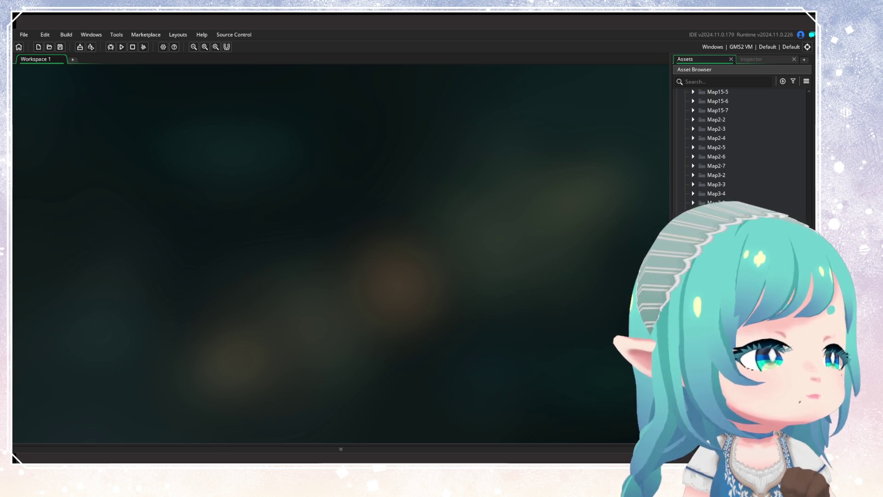
{"action": "scroll", "coordinate": [736, 151], "scroll_direction": "down", "scroll_amount": 3}
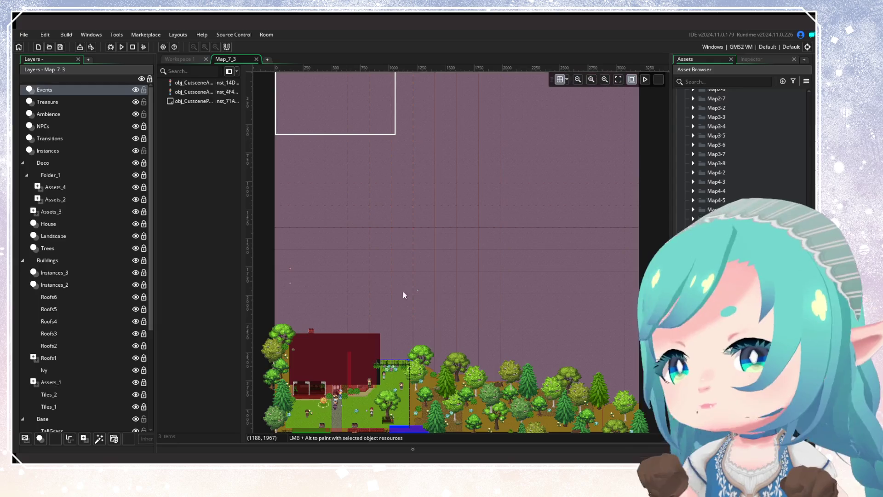
{"action": "scroll", "coordinate": [403, 291], "scroll_direction": "down", "scroll_amount": 3}
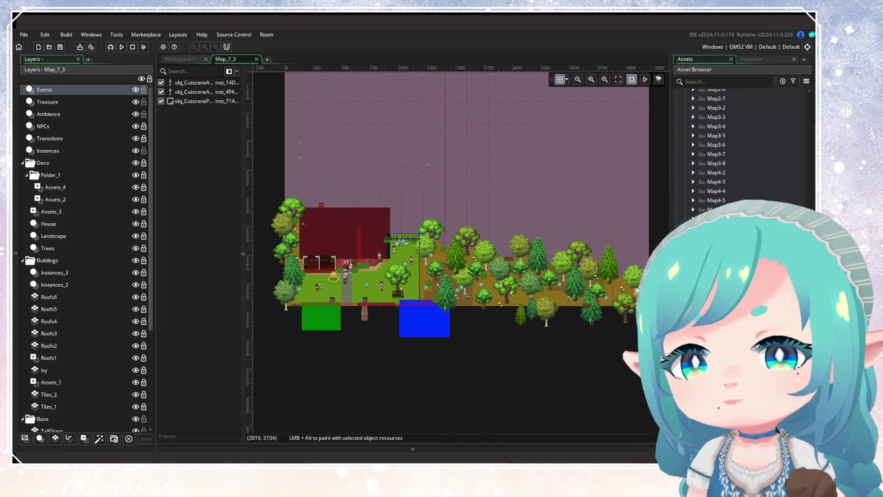
{"action": "left_click", "coordinate": [257, 59]}
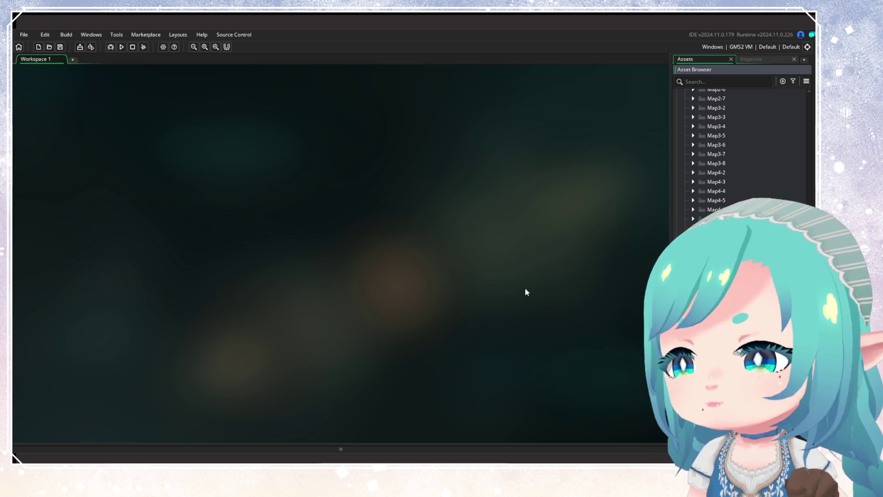
{"action": "scroll", "coordinate": [495, 198], "scroll_direction": "down", "scroll_amount": 5}
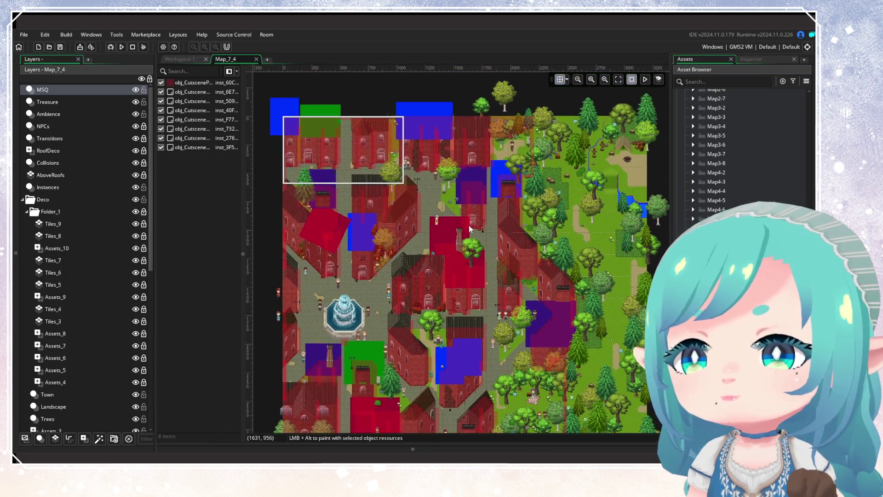
{"action": "mouse_move", "coordinate": [493, 195]}
{"action": "left_mouse_down"}
{"action": "mouse_move", "coordinate": [487, 203]}
{"action": "mouse_move", "coordinate": [504, 250]}
{"action": "left_mouse_up"}
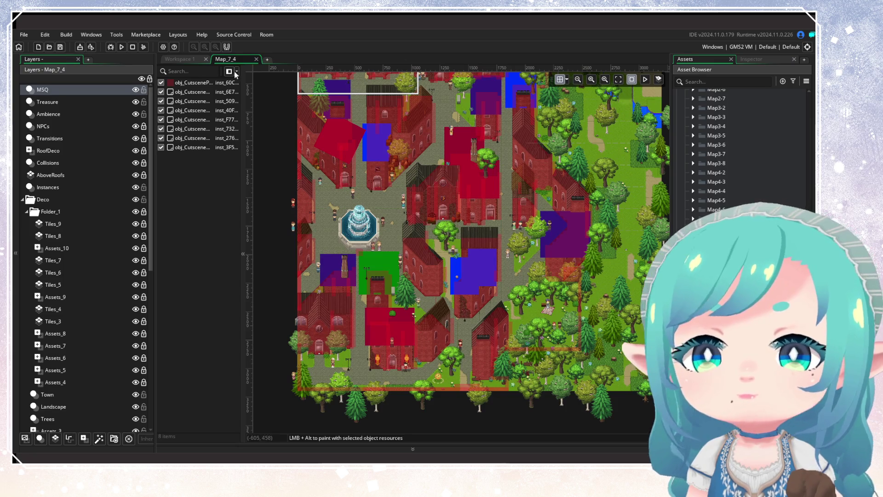
{"action": "left_click", "coordinate": [256, 59]}
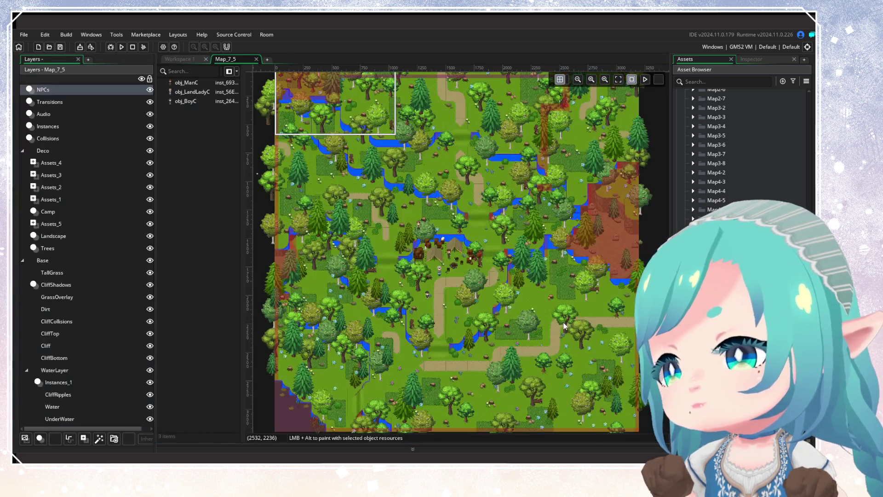
{"action": "scroll", "coordinate": [548, 276], "scroll_direction": "up", "scroll_amount": 5}
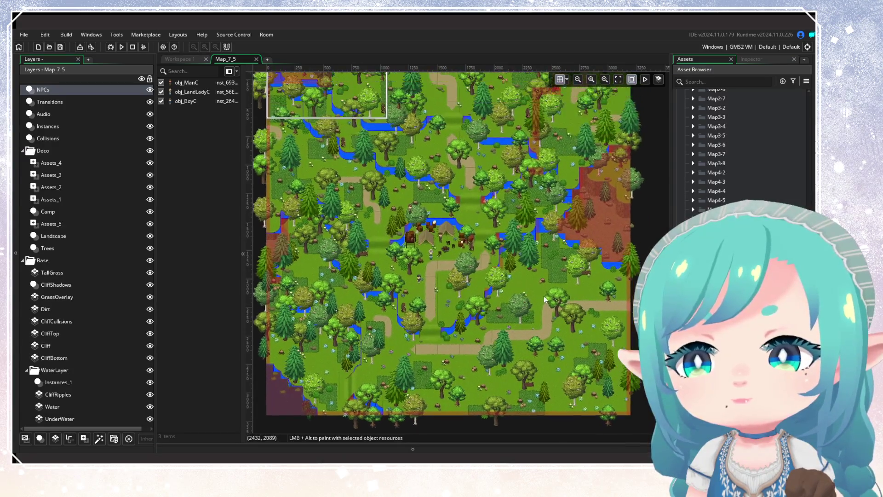
{"action": "scroll", "coordinate": [548, 341], "scroll_direction": "down", "scroll_amount": 2}
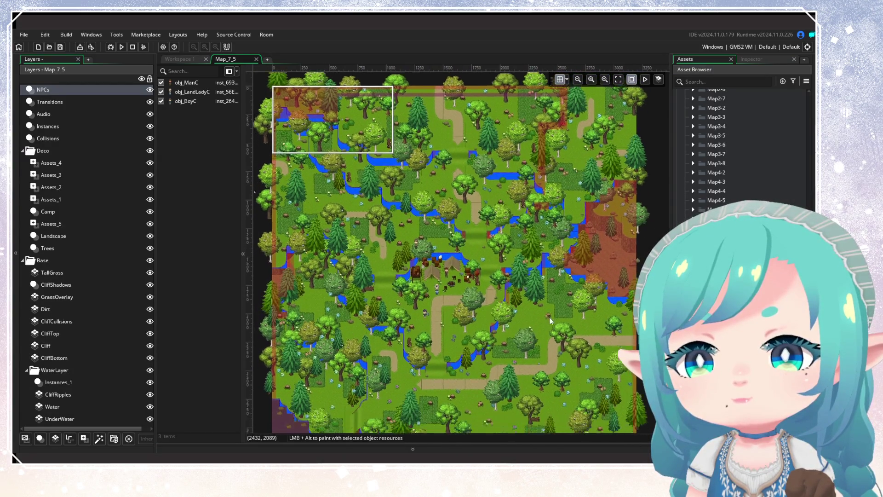
{"action": "left_click", "coordinate": [258, 59]}
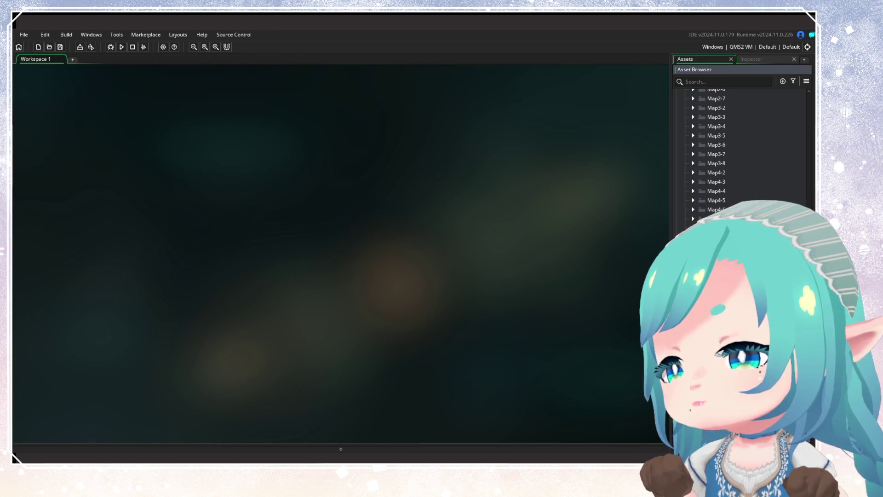
Scroll around the Map_7_6 room to view the camp and purple expanse
{"action": "scroll", "coordinate": [536, 318], "scroll_direction": "up", "scroll_amount": 3}
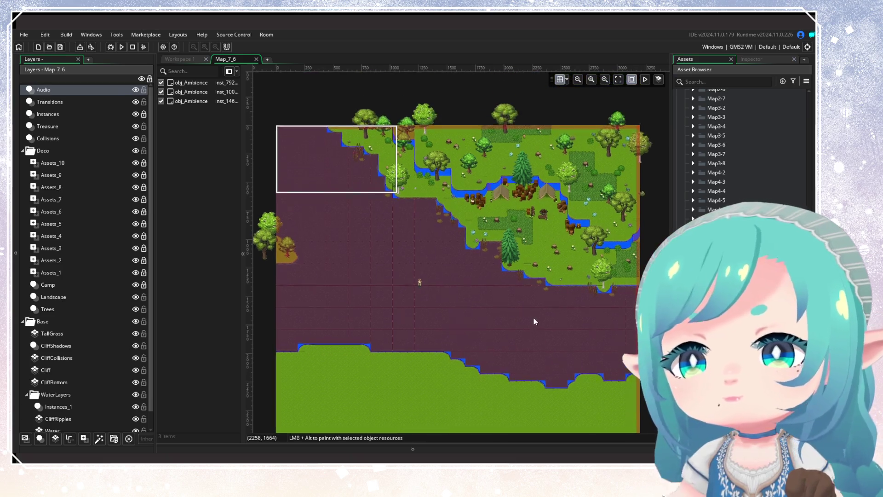
{"action": "scroll", "coordinate": [534, 327], "scroll_direction": "down", "scroll_amount": 3}
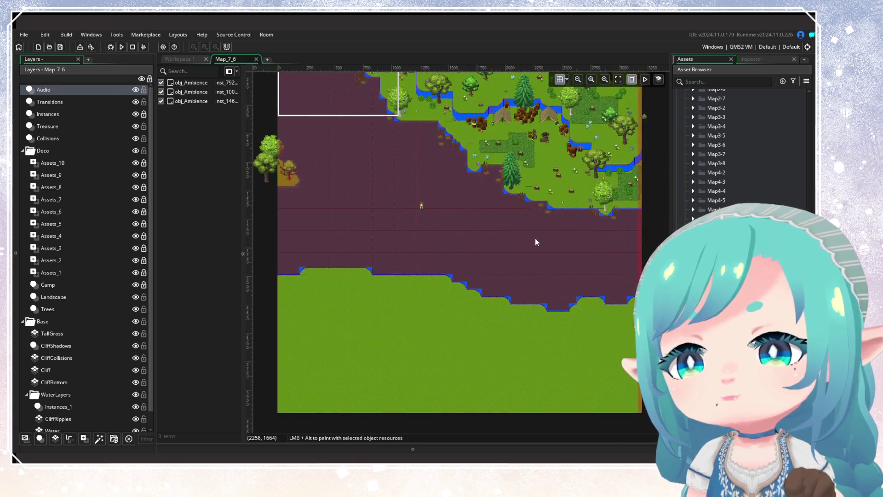
{"action": "scroll", "coordinate": [538, 276], "scroll_direction": "up", "scroll_amount": 3}
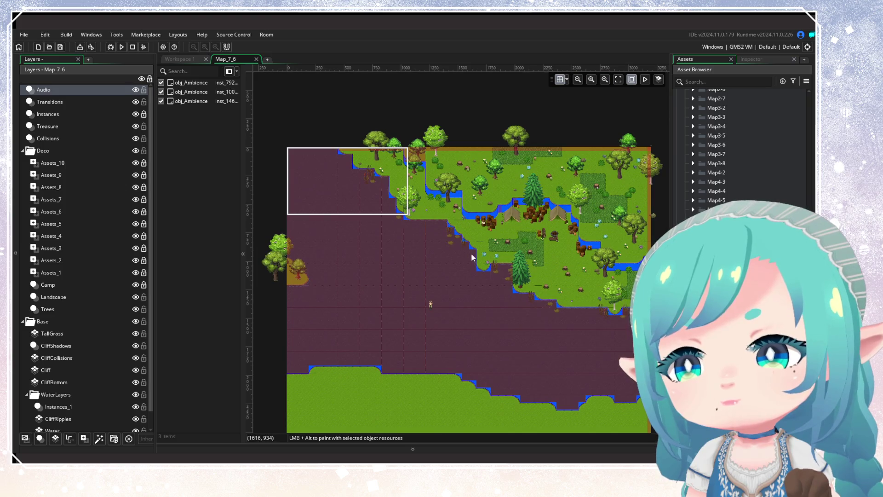
Close the Map_7_6 room editor tab
{"action": "left_click", "coordinate": [256, 59]}
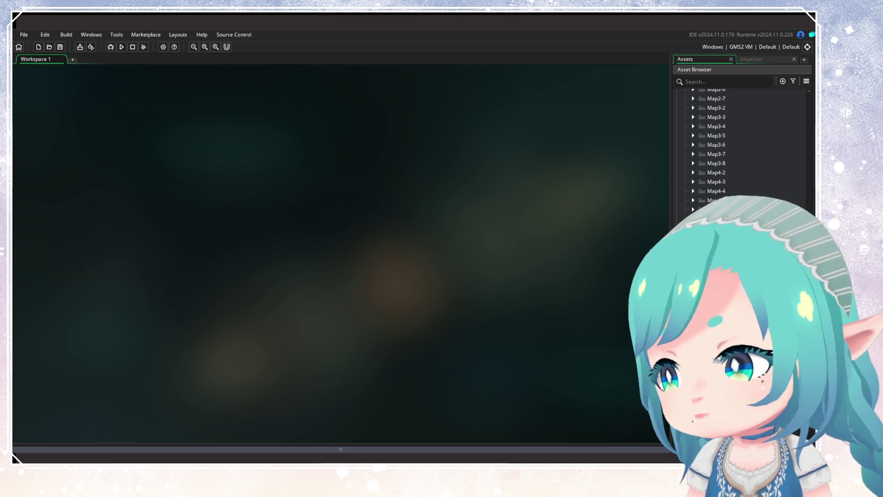
Zoom and pan the 12000x8000 map around the bridge, cliffs and coastal town
{"action": "scroll", "coordinate": [506, 207], "scroll_direction": "down", "scroll_amount": 5}
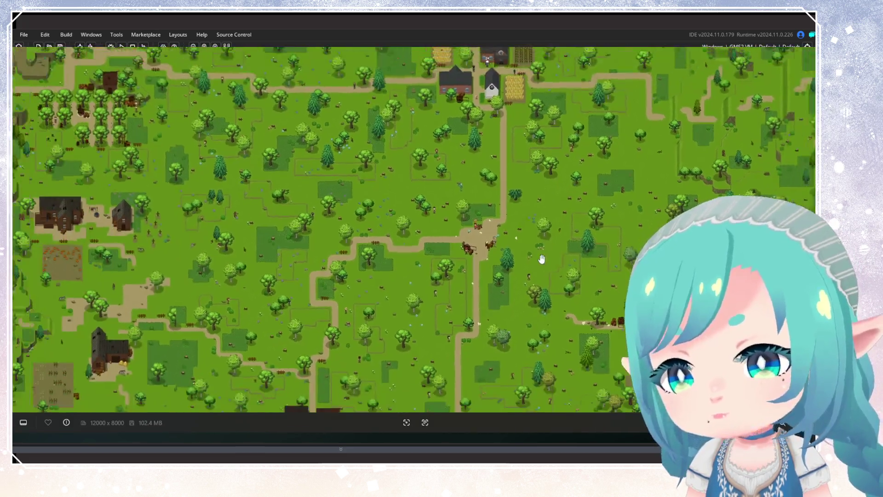
{"action": "scroll", "coordinate": [465, 119], "scroll_direction": "up", "scroll_amount": 3}
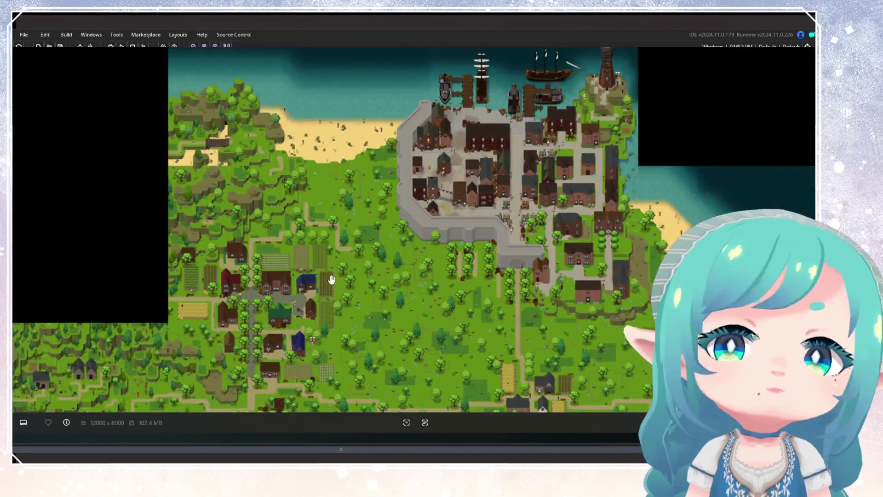
{"action": "scroll", "coordinate": [483, 276], "scroll_direction": "down", "scroll_amount": 2}
{"action": "scroll", "coordinate": [414, 258], "scroll_direction": "up", "scroll_amount": 2}
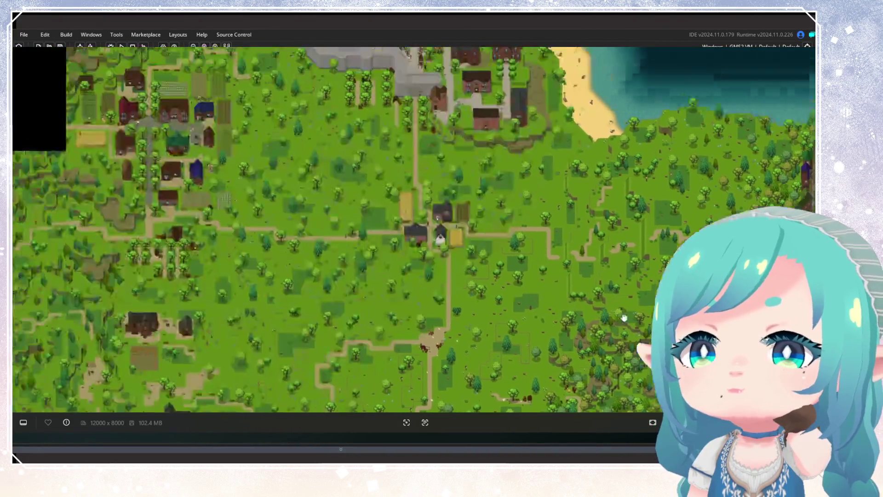
{"action": "scroll", "coordinate": [276, 233], "scroll_direction": "up", "scroll_amount": 5}
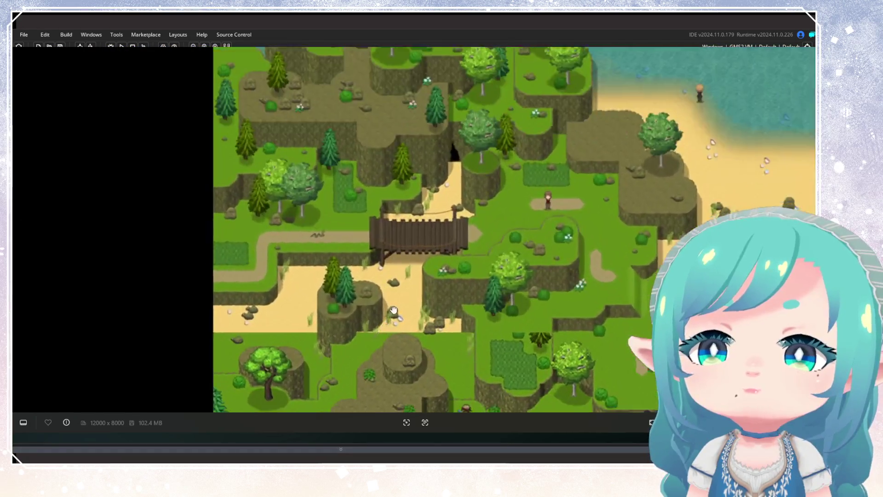
{"action": "left_click_drag", "start_coordinate": [394, 310], "coordinate": [399, 303]}
{"action": "left_click_drag", "start_coordinate": [407, 262], "coordinate": [408, 275]}
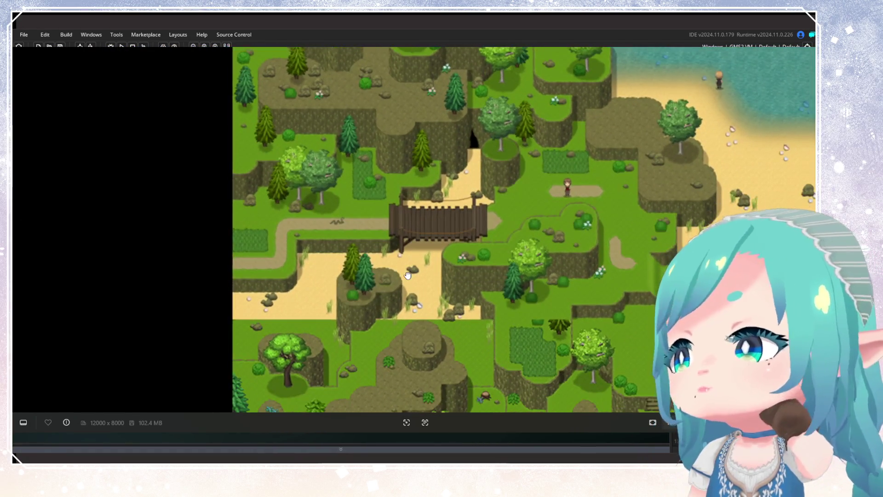
{"action": "scroll", "coordinate": [408, 276], "scroll_direction": "down", "scroll_amount": 5}
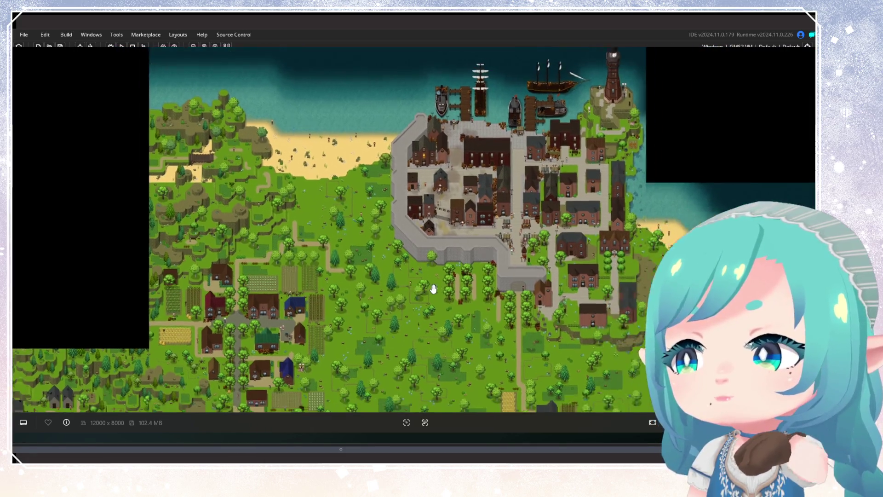
{"action": "scroll", "coordinate": [433, 288], "scroll_direction": "down", "scroll_amount": 1}
{"action": "mouse_move", "coordinate": [429, 310]}
{"action": "left_mouse_down"}
{"action": "mouse_move", "coordinate": [395, 227]}
{"action": "mouse_move", "coordinate": [430, 295]}
{"action": "mouse_move", "coordinate": [451, 249]}
{"action": "mouse_move", "coordinate": [506, 192]}
{"action": "mouse_move", "coordinate": [347, 232]}
{"action": "mouse_move", "coordinate": [408, 253]}
{"action": "mouse_move", "coordinate": [333, 248]}
{"action": "mouse_move", "coordinate": [552, 158]}
{"action": "mouse_move", "coordinate": [475, 138]}
{"action": "mouse_move", "coordinate": [331, 270]}
{"action": "left_mouse_up"}
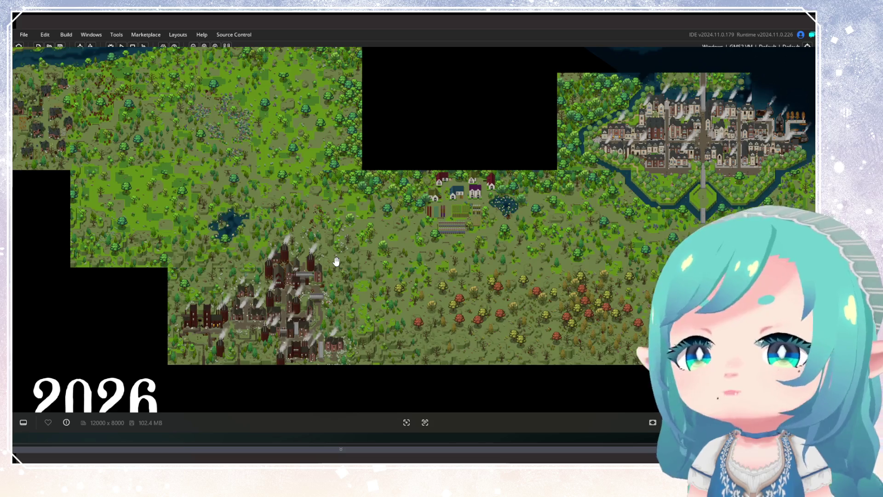
Pan from the dark town across the village, pond, autumn forest and swampy manor area
{"action": "scroll", "coordinate": [339, 258], "scroll_direction": "down", "scroll_amount": 2}
{"action": "scroll", "coordinate": [276, 266], "scroll_direction": "up", "scroll_amount": 3}
{"action": "mouse_move", "coordinate": [257, 280]}
{"action": "left_mouse_down"}
{"action": "mouse_move", "coordinate": [521, 251]}
{"action": "mouse_move", "coordinate": [419, 201]}
{"action": "mouse_move", "coordinate": [199, 275]}
{"action": "mouse_move", "coordinate": [506, 350]}
{"action": "mouse_move", "coordinate": [430, 325]}
{"action": "left_mouse_up"}
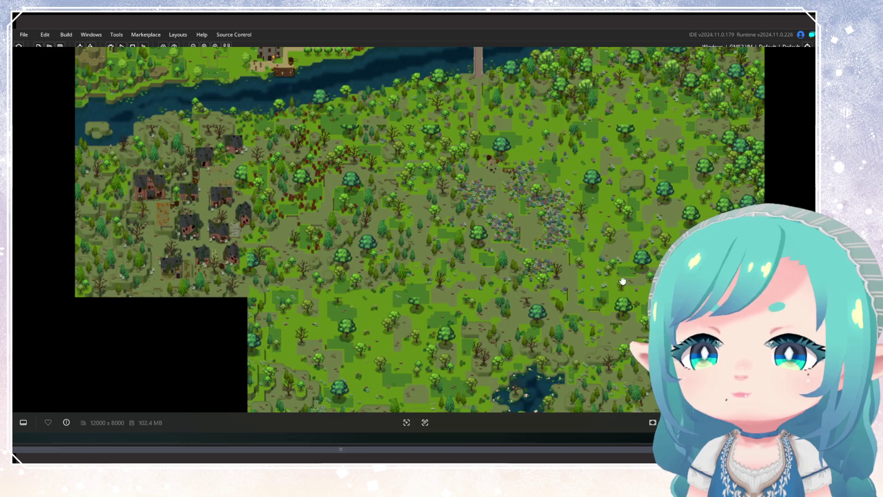
{"action": "mouse_move", "coordinate": [623, 281]}
{"action": "left_mouse_down"}
{"action": "mouse_move", "coordinate": [341, 152]}
{"action": "mouse_move", "coordinate": [363, 130]}
{"action": "left_mouse_up"}
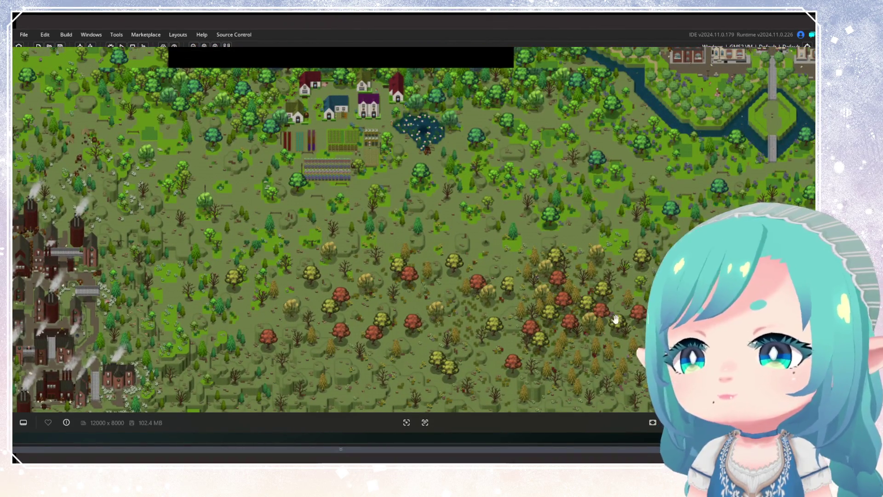
{"action": "left_click_drag", "start_coordinate": [616, 319], "coordinate": [517, 301]}
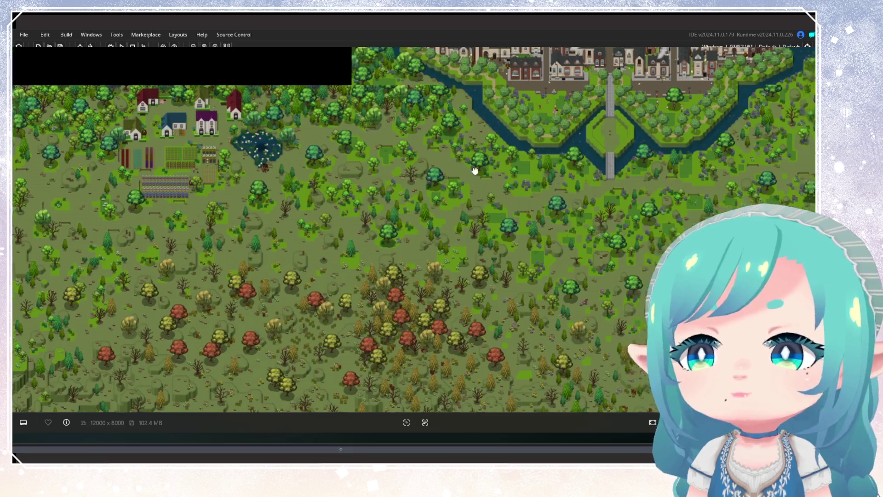
{"action": "mouse_move", "coordinate": [473, 170]}
{"action": "left_mouse_down"}
{"action": "mouse_move", "coordinate": [501, 166]}
{"action": "mouse_move", "coordinate": [436, 201]}
{"action": "mouse_move", "coordinate": [232, 248]}
{"action": "left_mouse_up"}
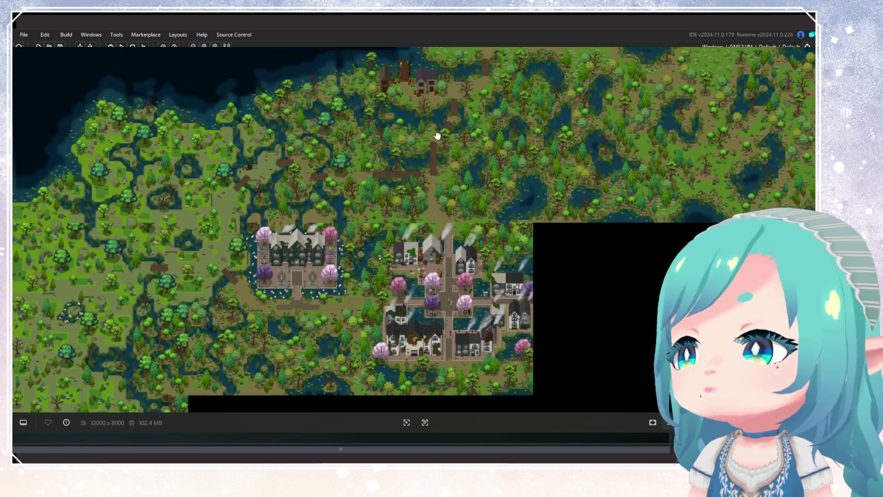
{"action": "mouse_move", "coordinate": [437, 135]}
{"action": "left_mouse_down"}
{"action": "mouse_move", "coordinate": [310, 227]}
{"action": "mouse_move", "coordinate": [289, 229]}
{"action": "left_mouse_up"}
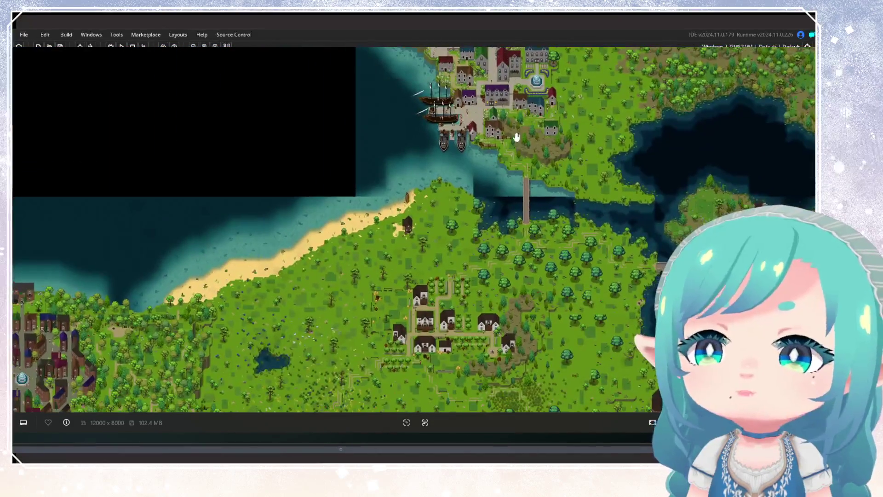
Look over the southern harbour, northern coast and enlarged trees and paths
{"action": "left_click_drag", "start_coordinate": [517, 137], "coordinate": [538, 192]}
{"action": "scroll", "coordinate": [538, 191], "scroll_direction": "down", "scroll_amount": 10}
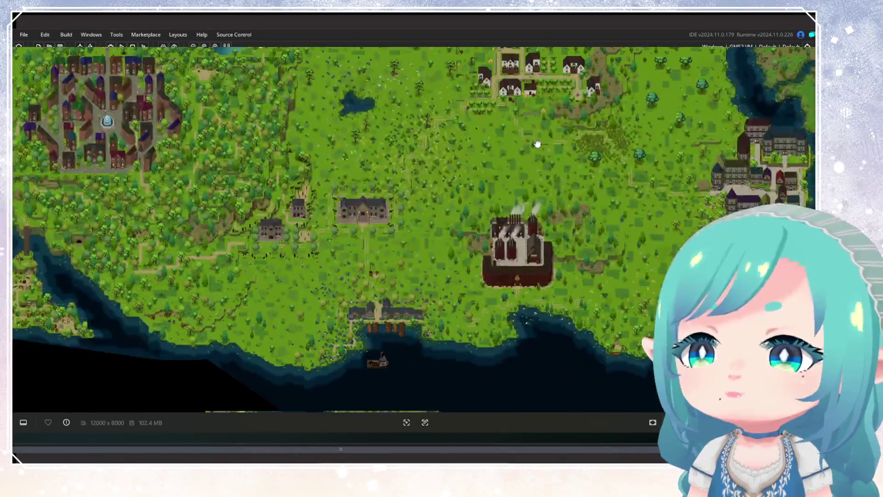
{"action": "scroll", "coordinate": [527, 161], "scroll_direction": "down", "scroll_amount": 1}
{"action": "mouse_move", "coordinate": [538, 144]}
{"action": "left_mouse_down"}
{"action": "mouse_move", "coordinate": [516, 178]}
{"action": "mouse_move", "coordinate": [507, 177]}
{"action": "left_mouse_up"}
{"action": "scroll", "coordinate": [497, 184], "scroll_direction": "up", "scroll_amount": 6}
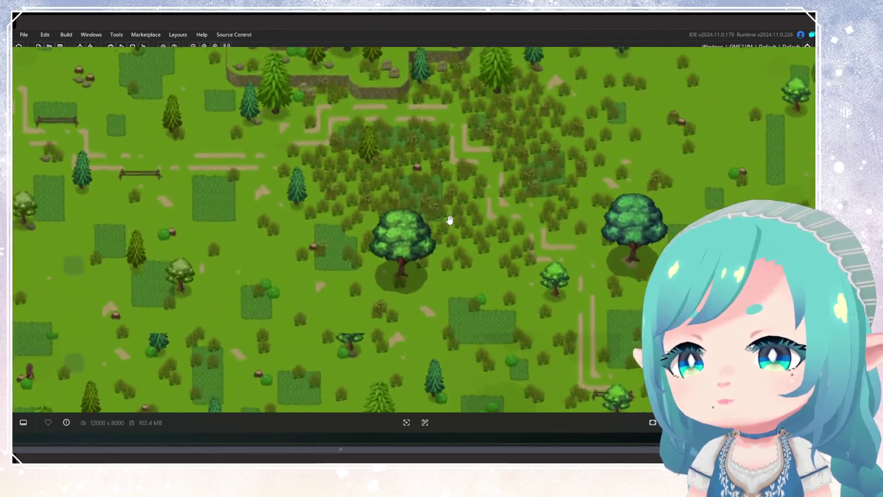
{"action": "left_click_drag", "start_coordinate": [450, 220], "coordinate": [653, 177]}
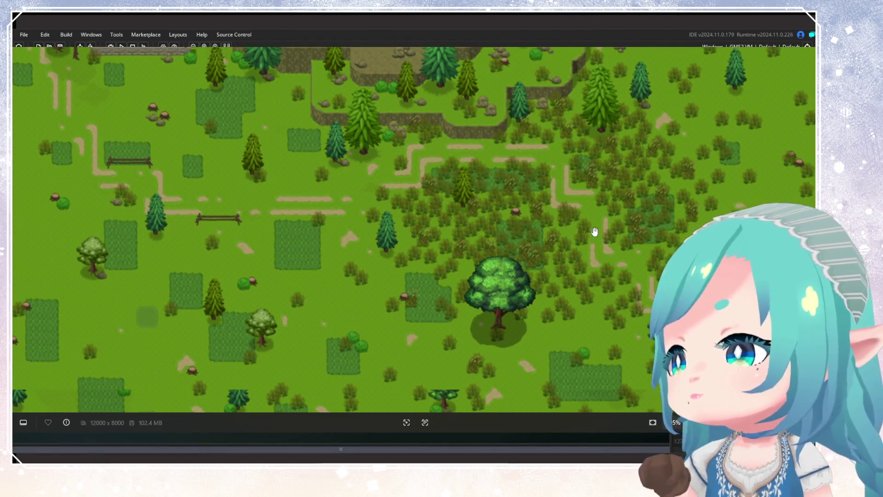
Zoom in on the mansion and look over the surrounding village
{"action": "scroll", "coordinate": [595, 232], "scroll_direction": "down", "scroll_amount": 2}
{"action": "mouse_move", "coordinate": [258, 266]}
{"action": "left_mouse_down"}
{"action": "mouse_move", "coordinate": [396, 216]}
{"action": "mouse_move", "coordinate": [465, 113]}
{"action": "left_mouse_up"}
{"action": "scroll", "coordinate": [464, 112], "scroll_direction": "up", "scroll_amount": 1}
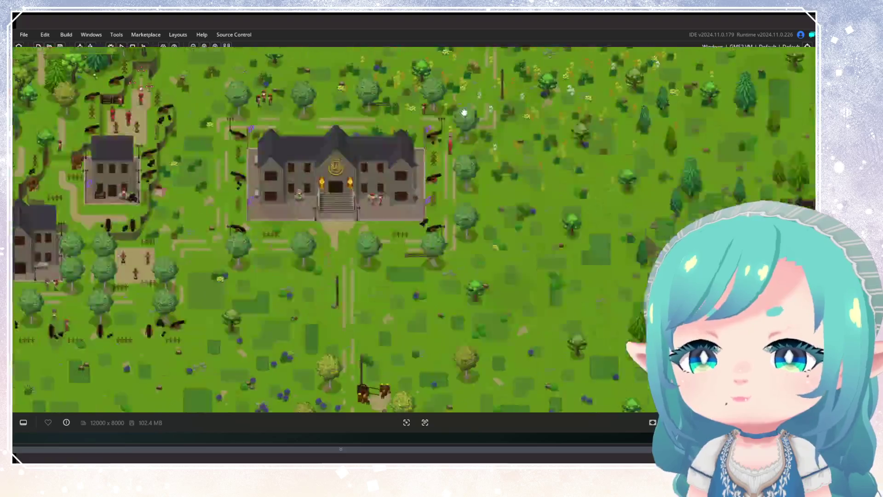
{"action": "scroll", "coordinate": [450, 221], "scroll_direction": "down", "scroll_amount": 2}
{"action": "scroll", "coordinate": [438, 266], "scroll_direction": "up", "scroll_amount": 2}
{"action": "scroll", "coordinate": [539, 178], "scroll_direction": "down", "scroll_amount": 2}
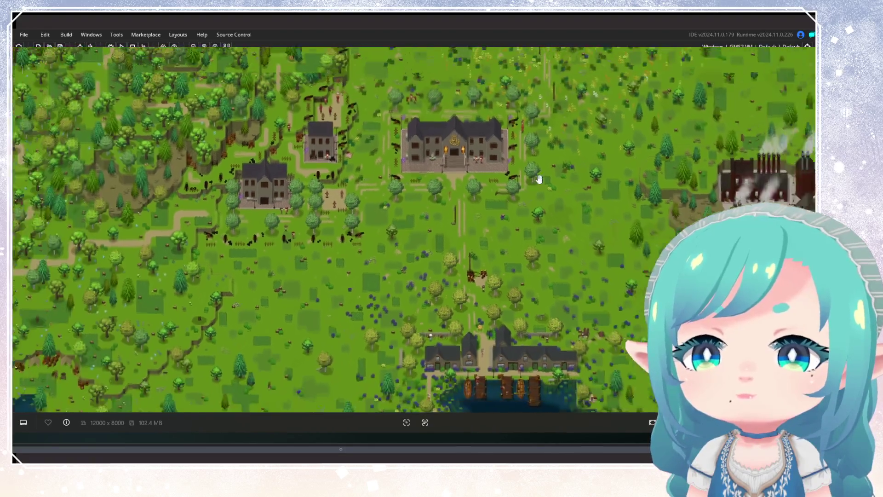
{"action": "scroll", "coordinate": [540, 179], "scroll_direction": "down", "scroll_amount": 2}
{"action": "scroll", "coordinate": [516, 194], "scroll_direction": "up", "scroll_amount": 2}
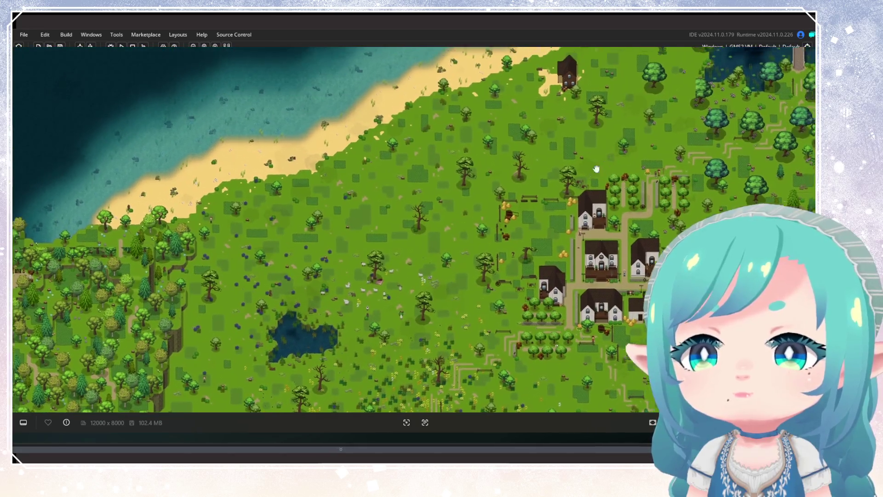
{"action": "left_click_drag", "start_coordinate": [596, 169], "coordinate": [220, 245]}
{"action": "mouse_move", "coordinate": [497, 269]}
{"action": "left_mouse_down"}
{"action": "mouse_move", "coordinate": [485, 178]}
{"action": "mouse_move", "coordinate": [456, 89]}
{"action": "left_mouse_up"}
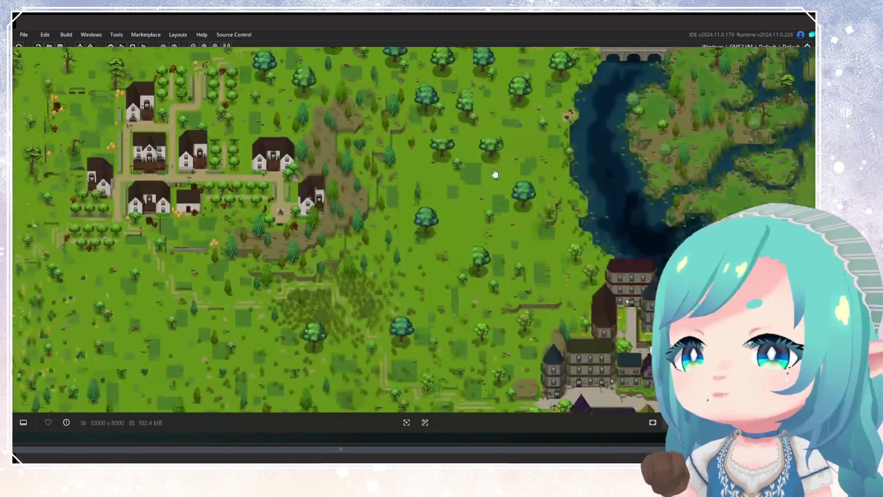
{"action": "left_click_drag", "start_coordinate": [414, 128], "coordinate": [537, 345]}
Inspect the walled town and its river, then advance to the 1024x640 landscape photo
{"action": "scroll", "coordinate": [538, 345], "scroll_direction": "up", "scroll_amount": 5}
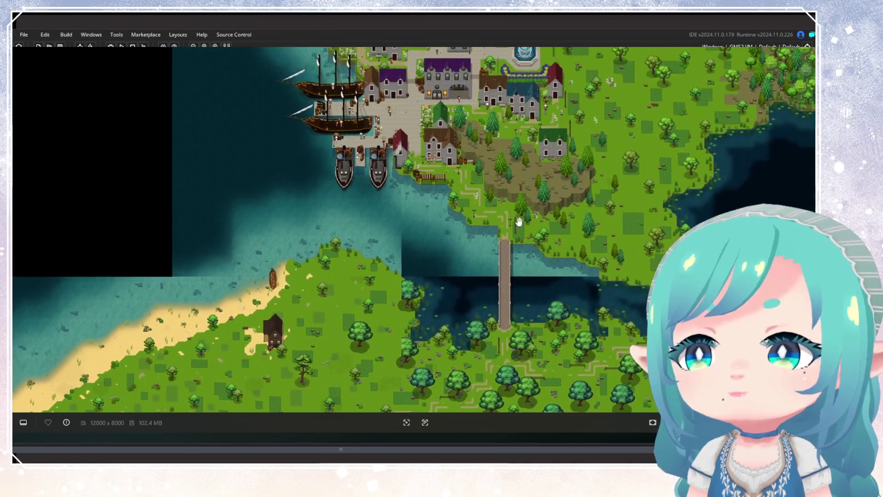
{"action": "scroll", "coordinate": [465, 302], "scroll_direction": "down", "scroll_amount": 3}
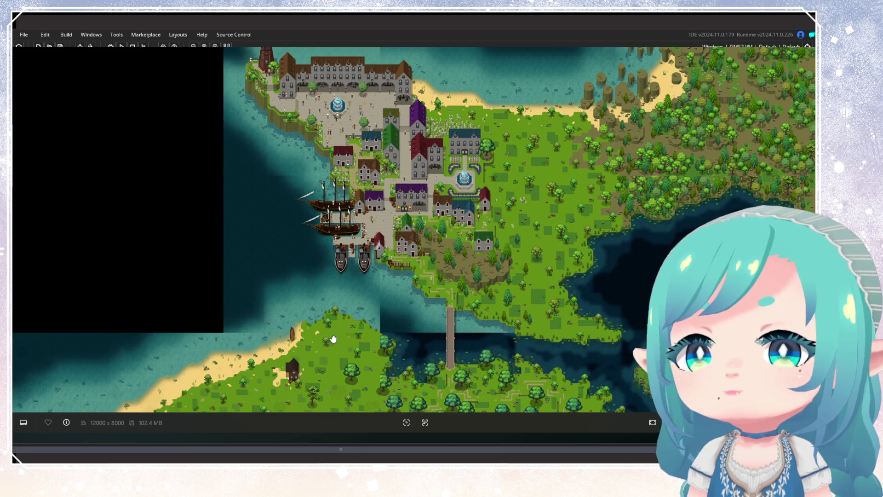
{"action": "scroll", "coordinate": [417, 147], "scroll_direction": "up", "scroll_amount": 5}
{"action": "scroll", "coordinate": [417, 146], "scroll_direction": "up", "scroll_amount": 3}
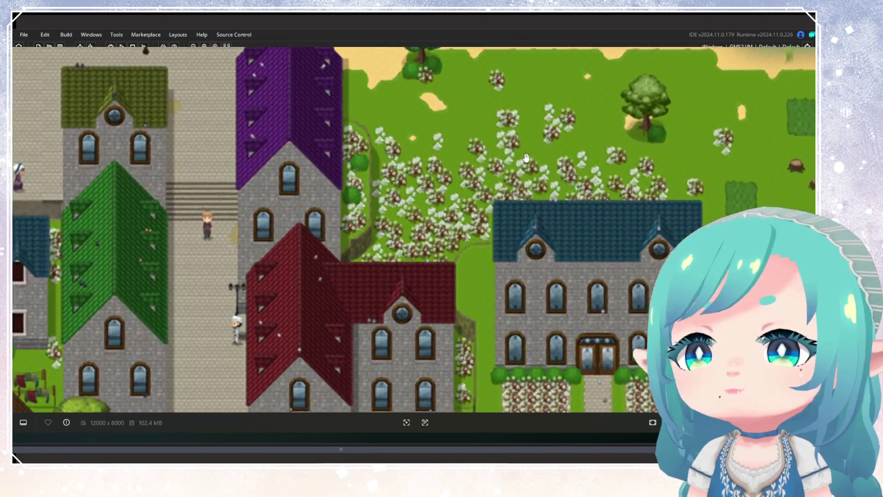
{"action": "scroll", "coordinate": [526, 158], "scroll_direction": "down", "scroll_amount": 5}
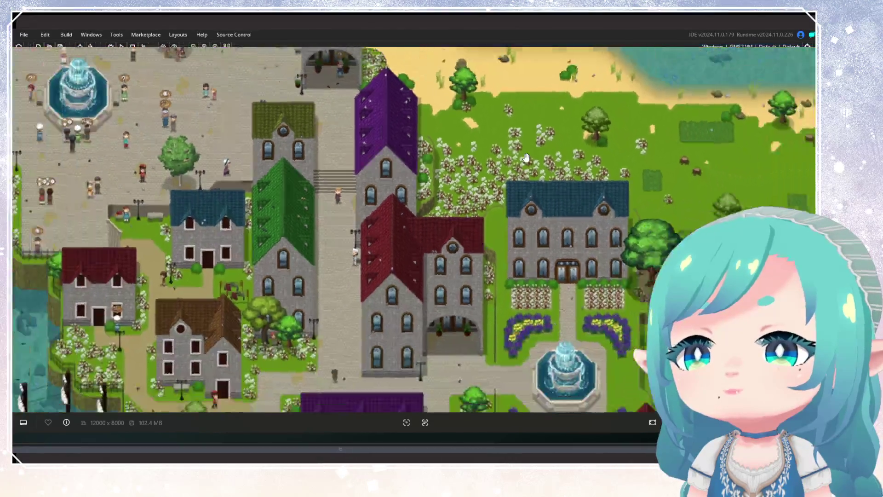
{"action": "scroll", "coordinate": [537, 121], "scroll_direction": "up", "scroll_amount": 3}
{"action": "scroll", "coordinate": [538, 120], "scroll_direction": "down", "scroll_amount": 5}
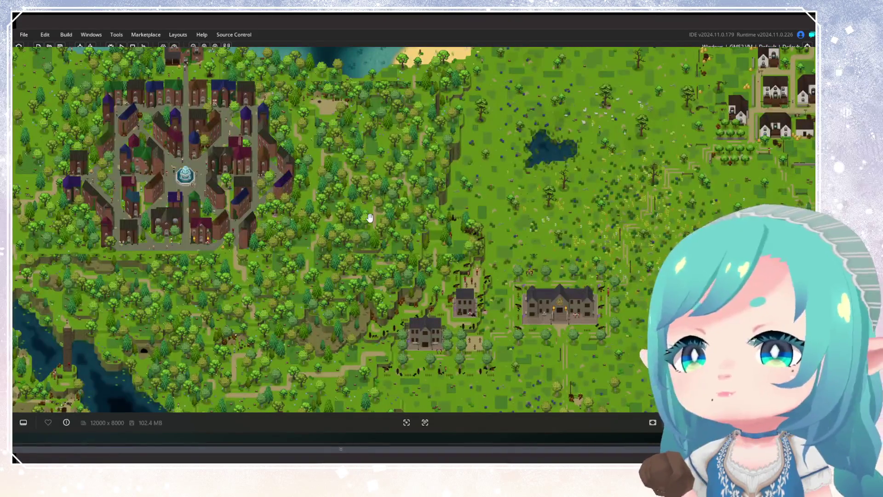
{"action": "left_click_drag", "start_coordinate": [368, 217], "coordinate": [495, 152]}
{"action": "left_click_drag", "start_coordinate": [337, 189], "coordinate": [656, 243]}
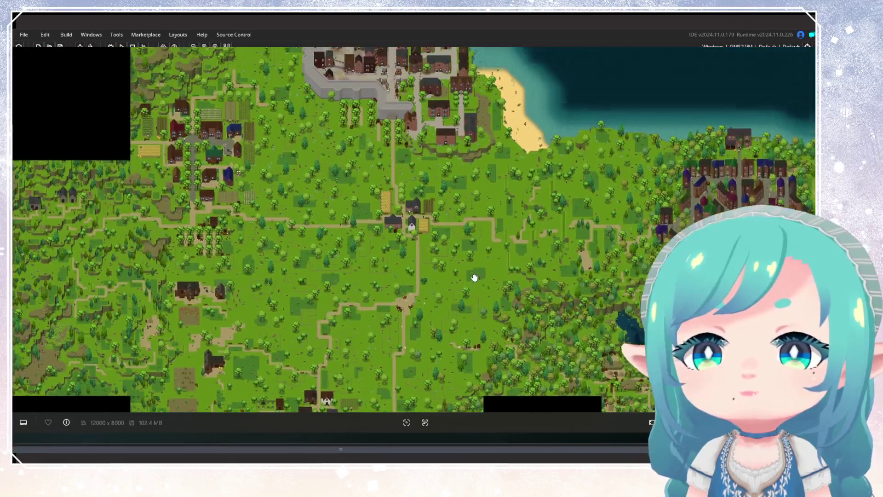
{"action": "scroll", "coordinate": [411, 256], "scroll_direction": "down", "scroll_amount": 3}
{"action": "scroll", "coordinate": [340, 194], "scroll_direction": "up", "scroll_amount": 2}
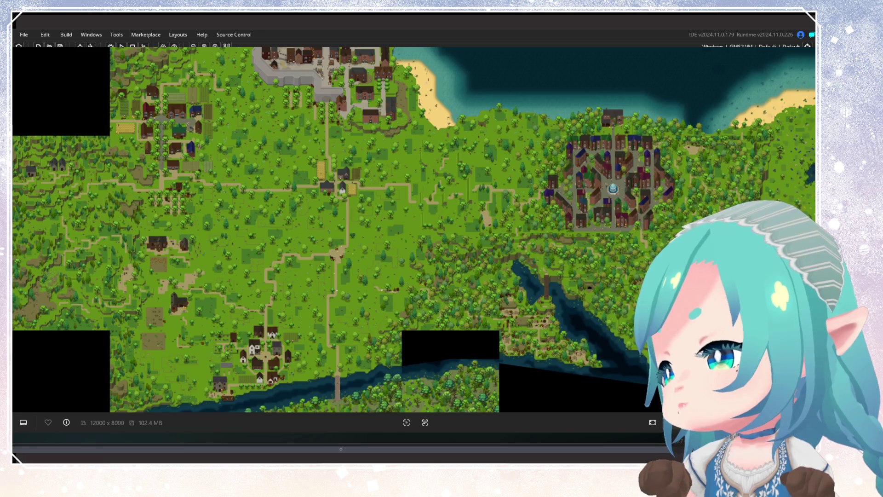
{"action": "key", "text": "Right"}
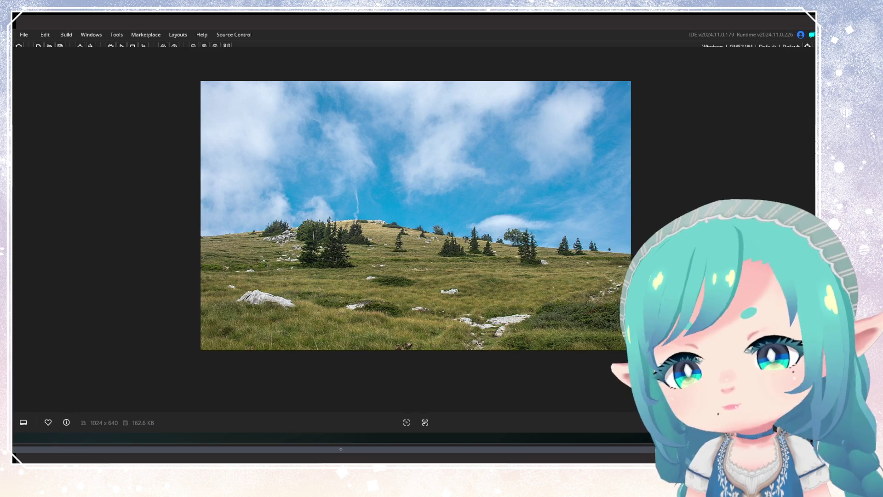
Step past the rocky karst photo to the mossy forest, then return to the karst photo
{"action": "scroll", "coordinate": [416, 220], "scroll_direction": "up", "scroll_amount": 2}
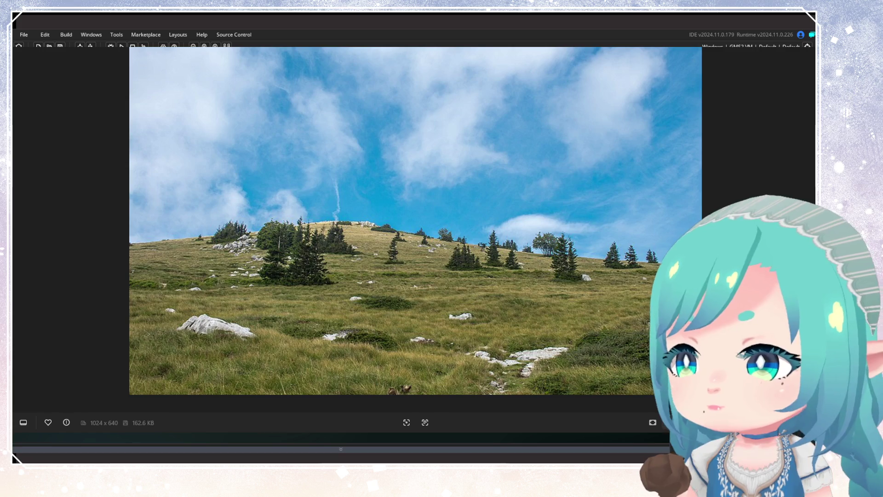
{"action": "key", "text": "Right"}
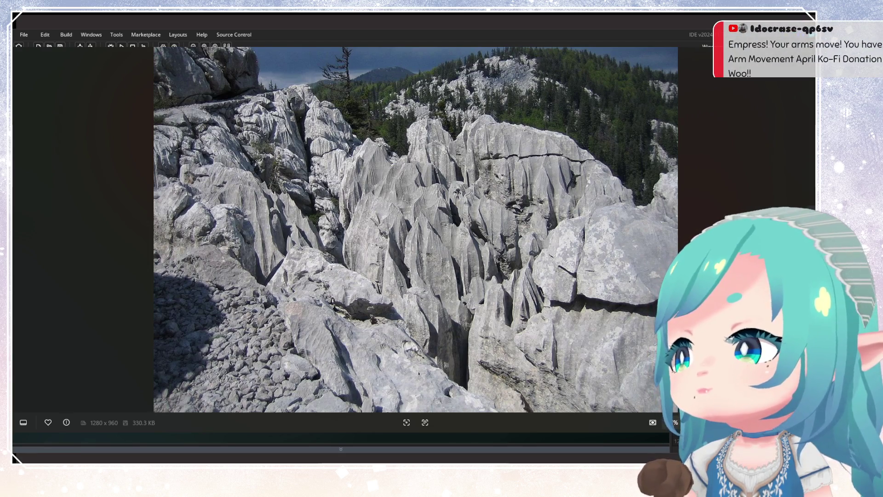
{"action": "key", "text": "Right"}
{"action": "key", "text": "Right"}
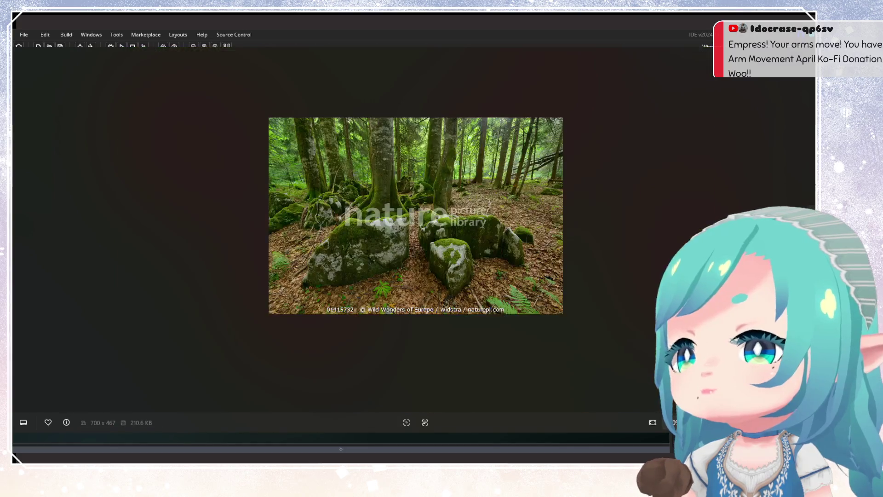
{"action": "left_click", "coordinate": [19, 215]}
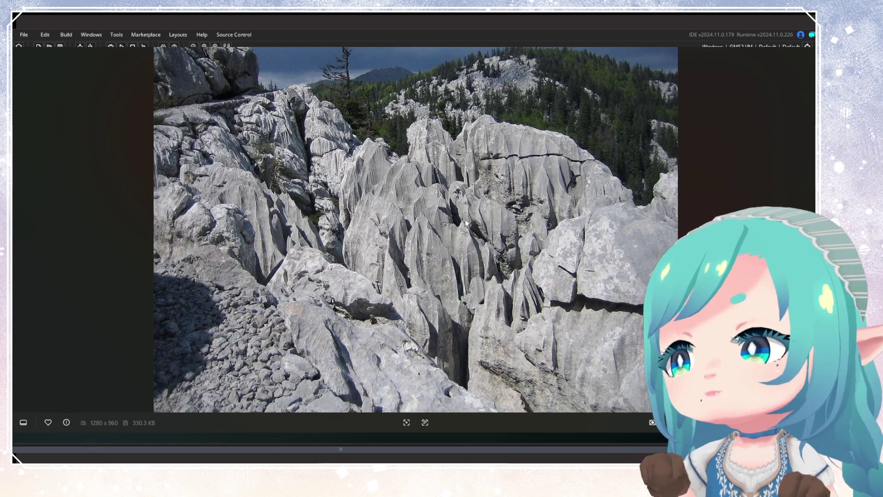
Advance to the mossy forest photo and zoom in on it
{"action": "scroll", "coordinate": [466, 223], "scroll_direction": "up", "scroll_amount": 2}
{"action": "scroll", "coordinate": [467, 220], "scroll_direction": "down", "scroll_amount": 2}
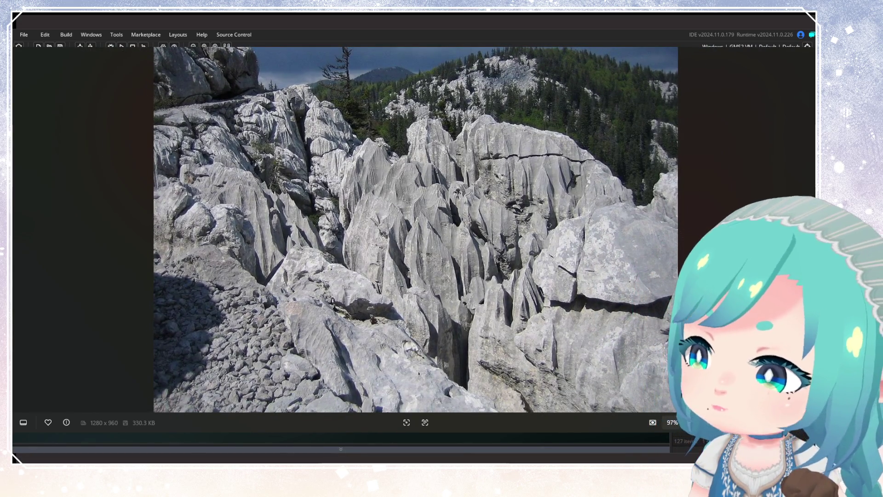
{"action": "scroll", "coordinate": [557, 200], "scroll_direction": "up", "scroll_amount": 1}
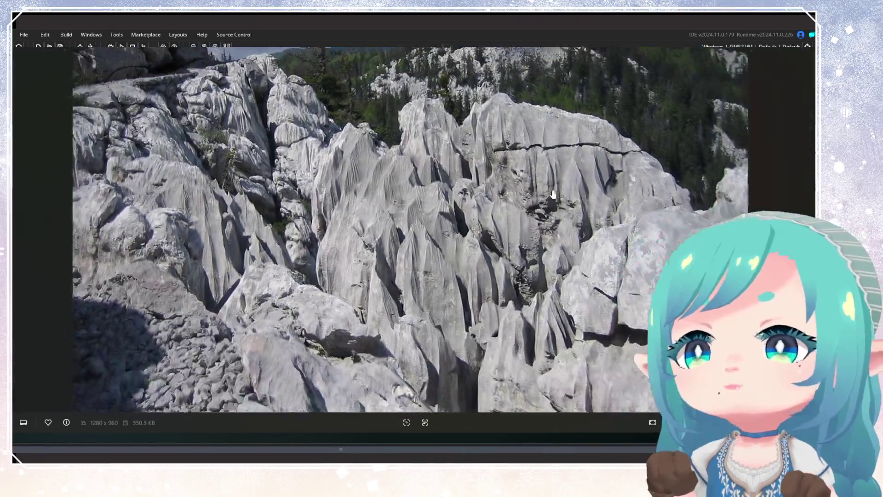
{"action": "scroll", "coordinate": [554, 194], "scroll_direction": "down", "scroll_amount": 1}
{"action": "key", "text": "Right"}
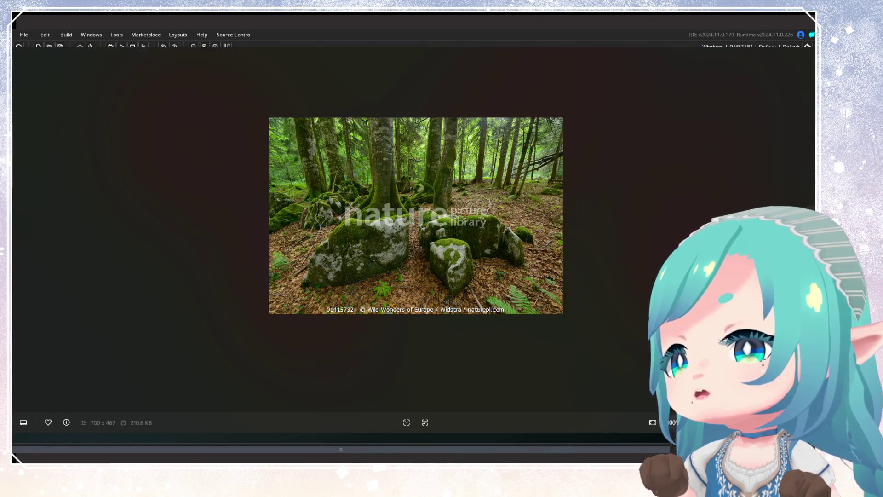
{"action": "scroll", "coordinate": [531, 228], "scroll_direction": "up", "scroll_amount": 1}
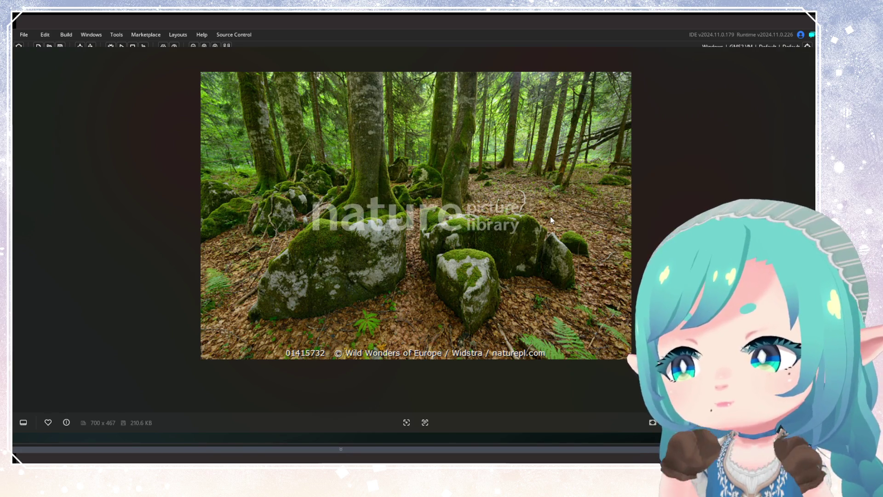
Browse the mountain valley, river valley, horses, mountain house, sea cliffs, green landscape, forest and mountain photos
{"action": "key", "text": "Right"}
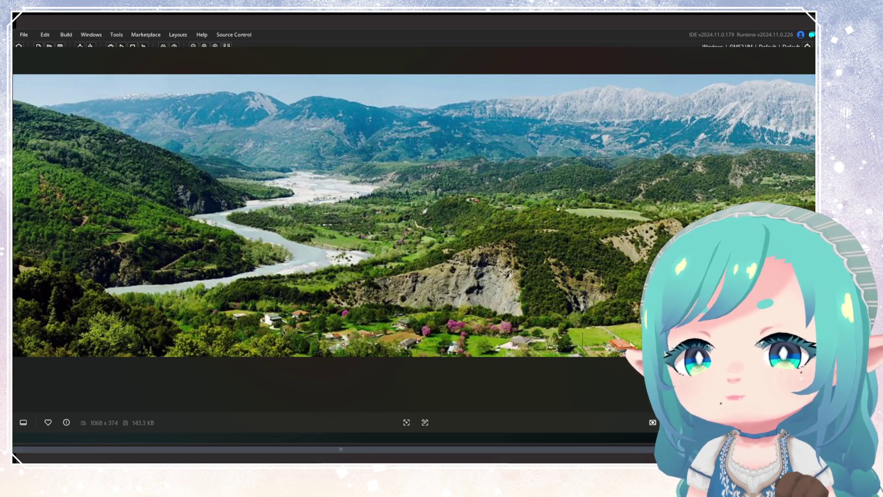
{"action": "key", "text": "Right"}
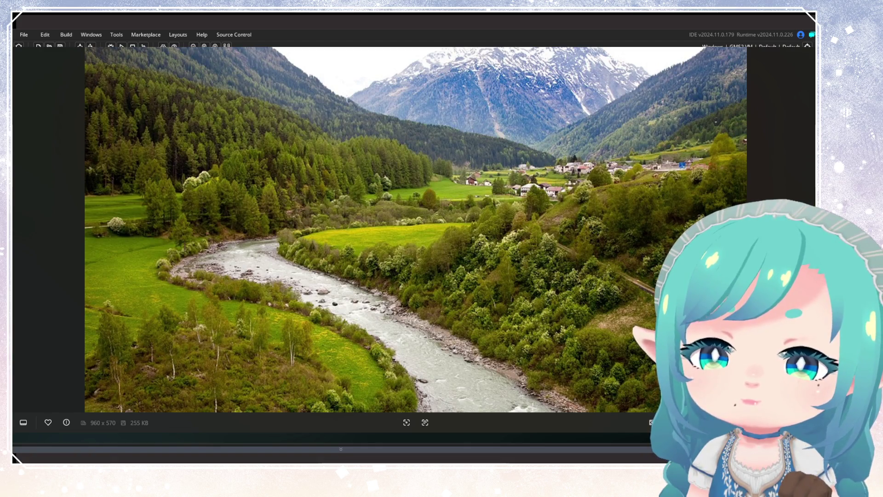
{"action": "key", "text": "Right"}
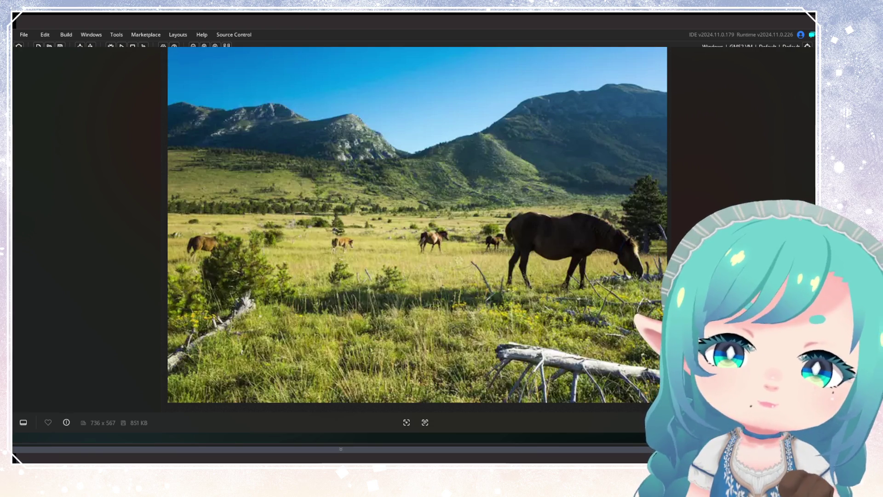
{"action": "key", "text": "Right"}
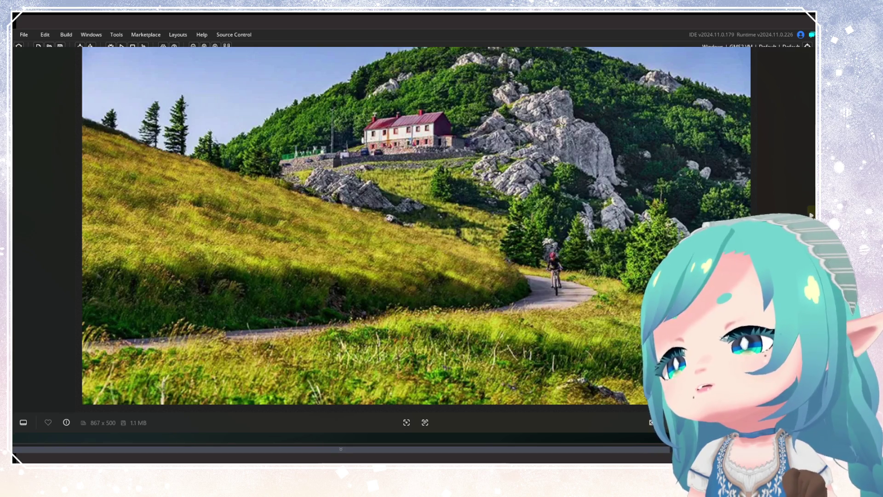
{"action": "key", "text": "Right"}
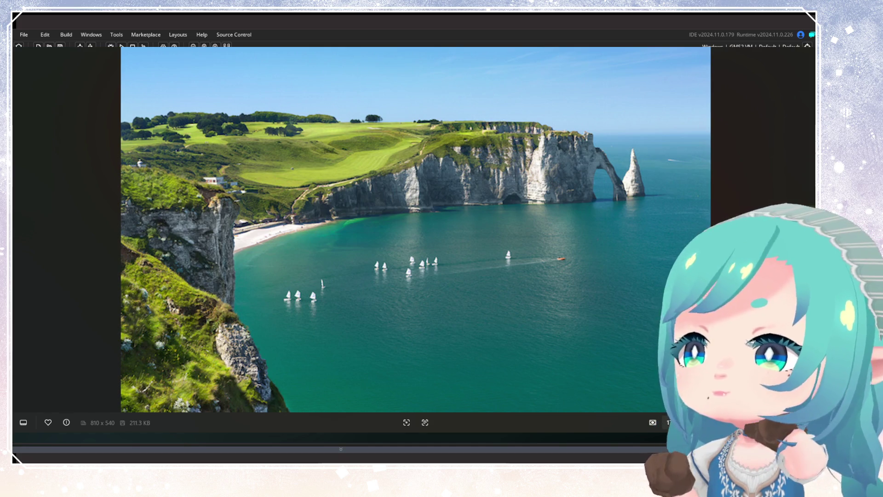
{"action": "key", "text": "Right"}
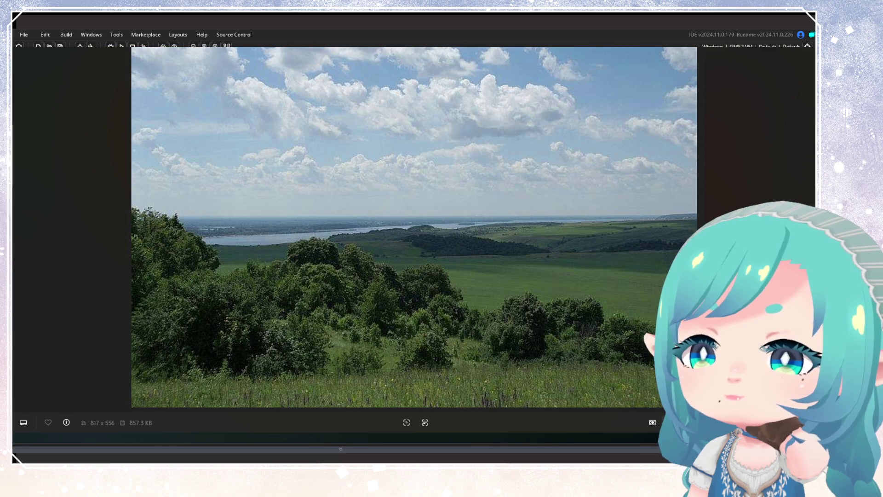
{"action": "key", "text": "Right"}
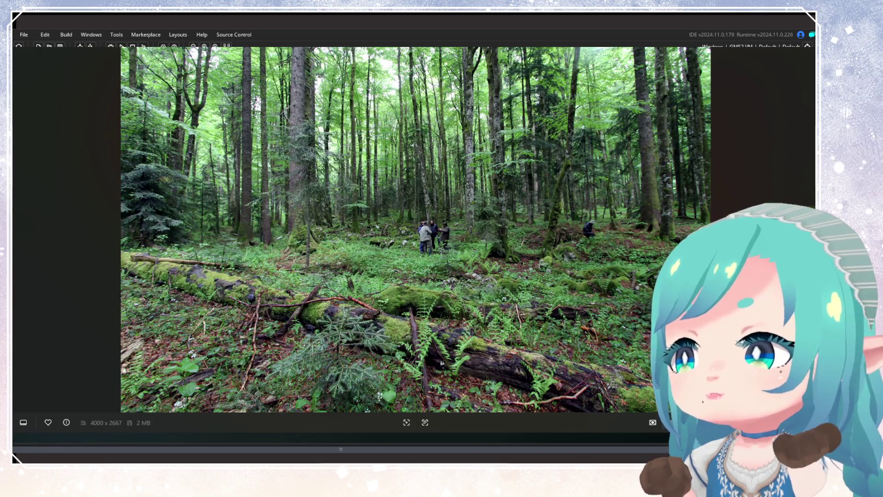
{"action": "key", "text": "Right"}
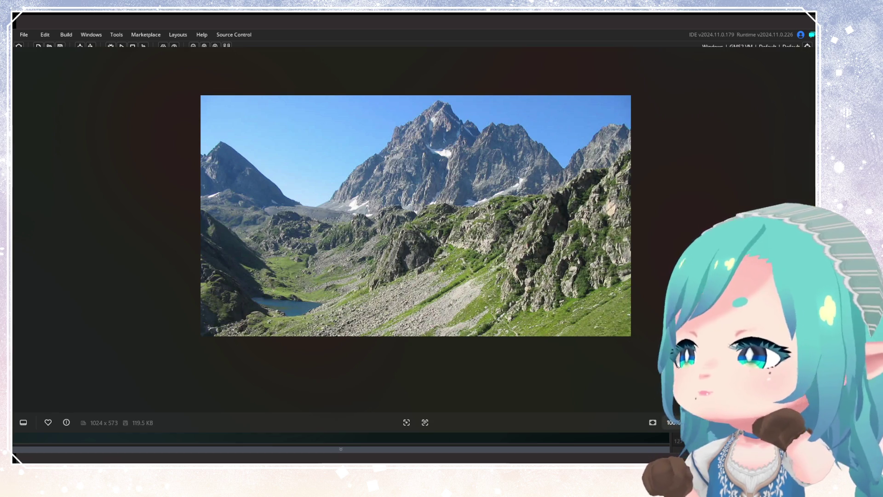
Browse the cliff, river boat, vineyard, stream, sunlit forest, rocky mountain and coastal cliff photos, then close the viewer
{"action": "key", "text": "Right"}
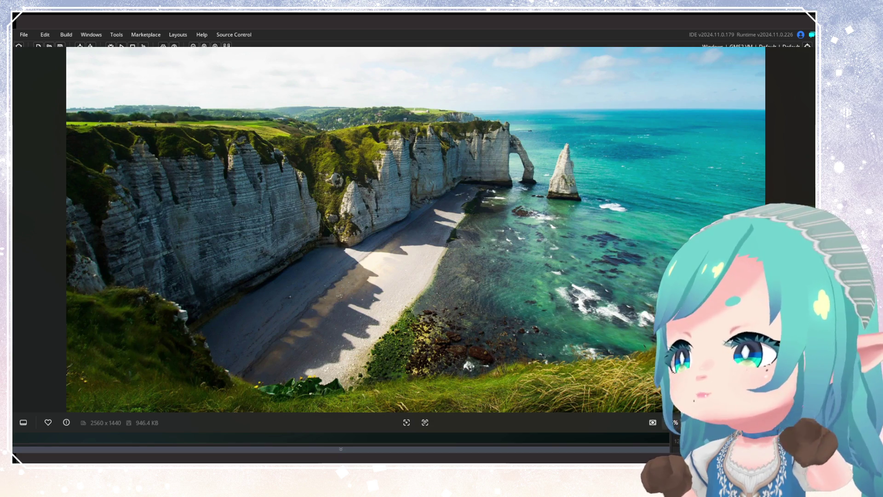
{"action": "key", "text": "Right"}
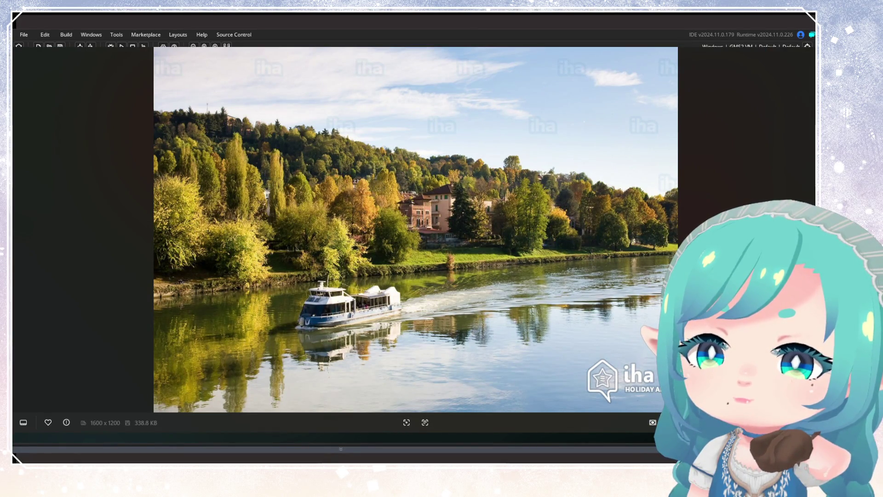
{"action": "key", "text": "Right"}
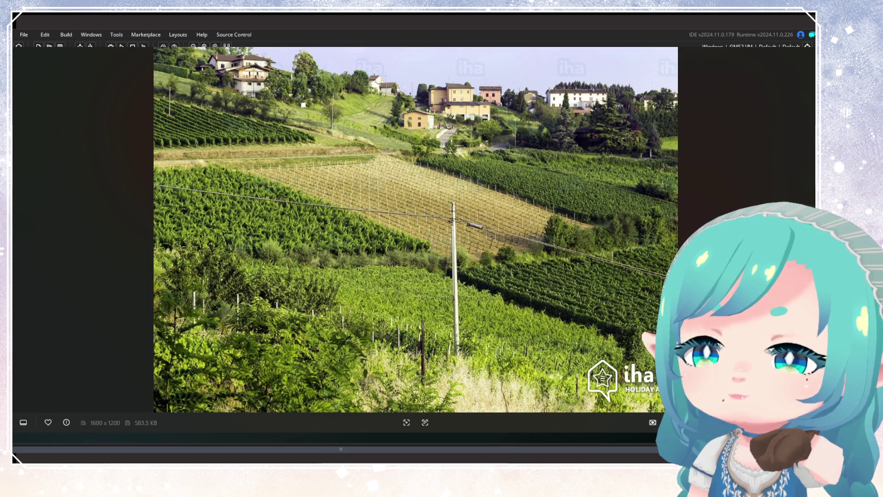
{"action": "key", "text": "Right"}
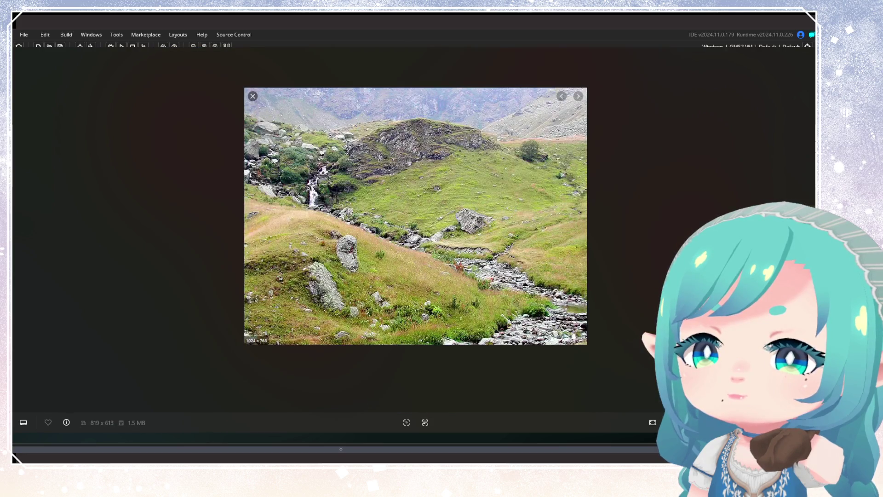
{"action": "key", "text": "Right"}
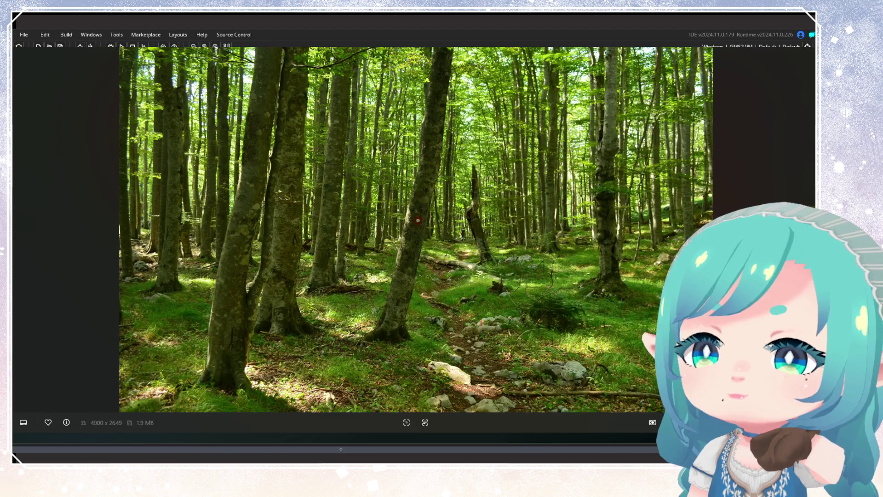
{"action": "key", "text": "Right"}
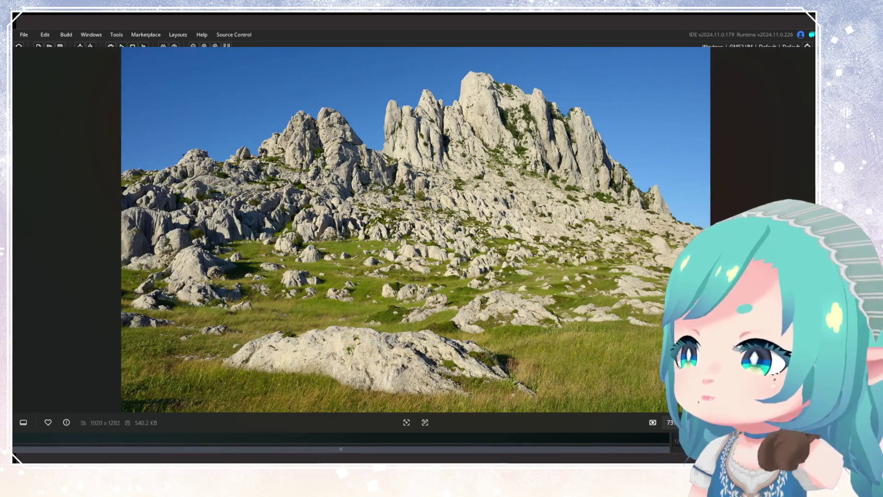
{"action": "key", "text": "Right"}
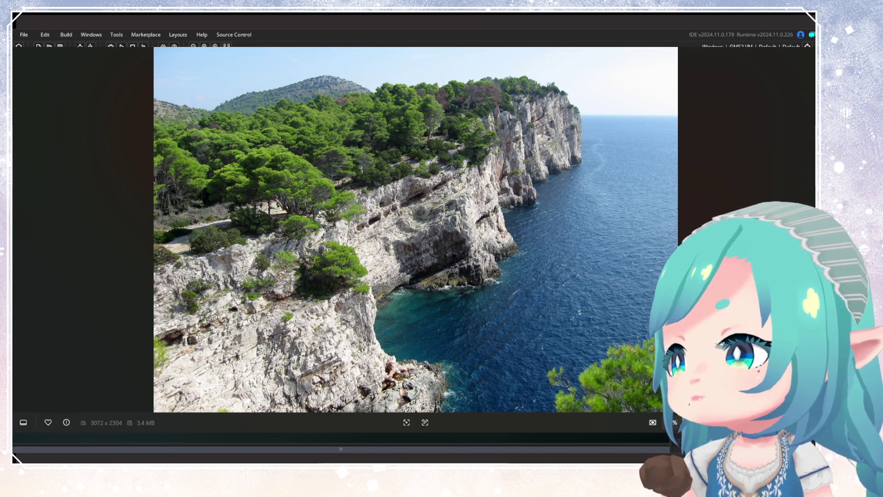
{"action": "key", "text": "Escape"}
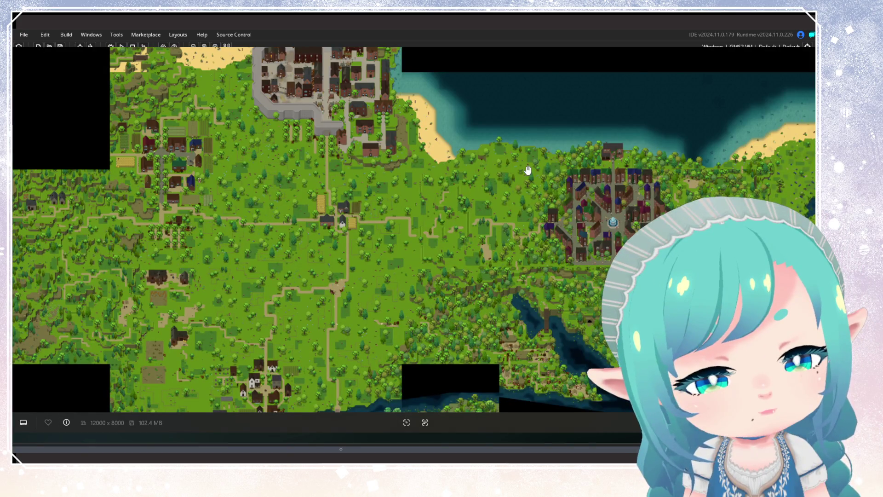
Zoom into the world map and pan to its farms and town buildings
{"action": "scroll", "coordinate": [396, 159], "scroll_direction": "up", "scroll_amount": 3}
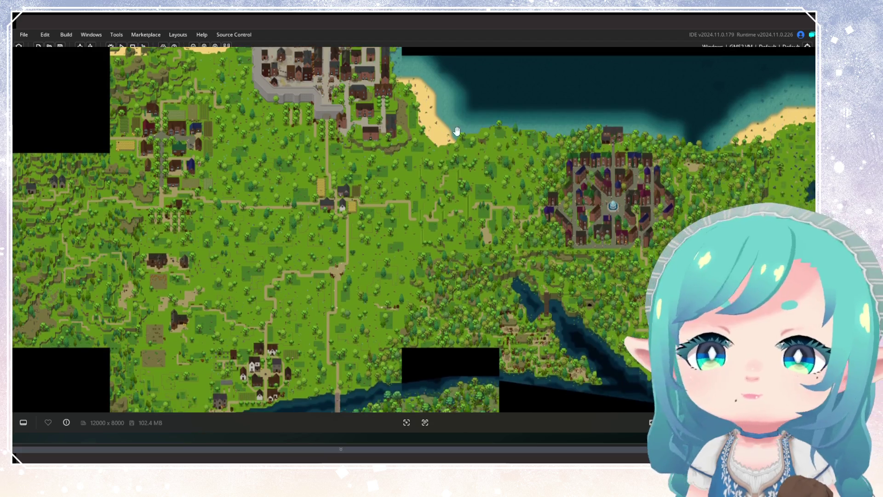
{"action": "scroll", "coordinate": [390, 140], "scroll_direction": "up", "scroll_amount": 5}
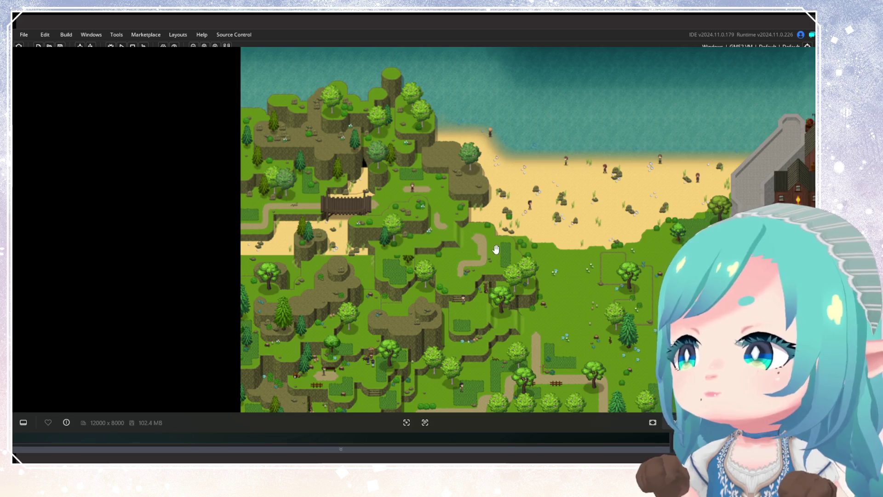
{"action": "left_click_drag", "start_coordinate": [496, 248], "coordinate": [491, 188]}
{"action": "scroll", "coordinate": [491, 189], "scroll_direction": "down", "scroll_amount": 3}
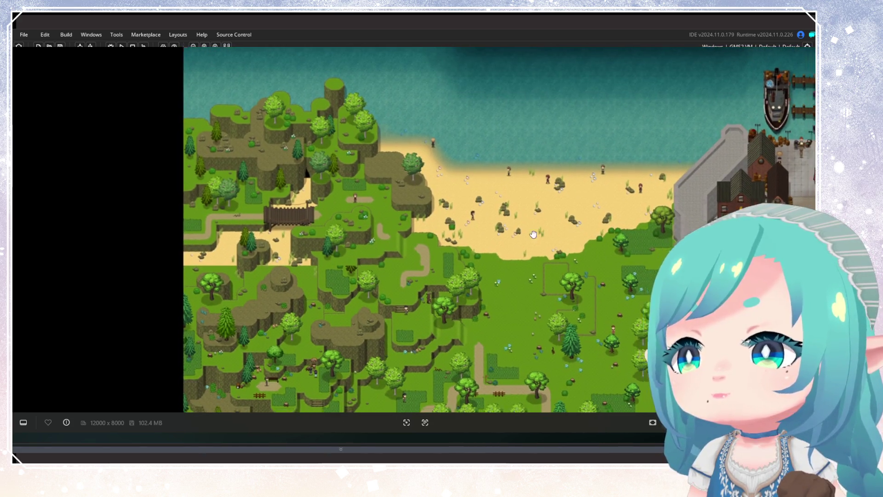
{"action": "scroll", "coordinate": [419, 180], "scroll_direction": "up", "scroll_amount": 3}
Pan past the lighthouse, beach and forest, ending on the harbour town and nearby farmland
{"action": "left_click_drag", "start_coordinate": [658, 183], "coordinate": [401, 220]}
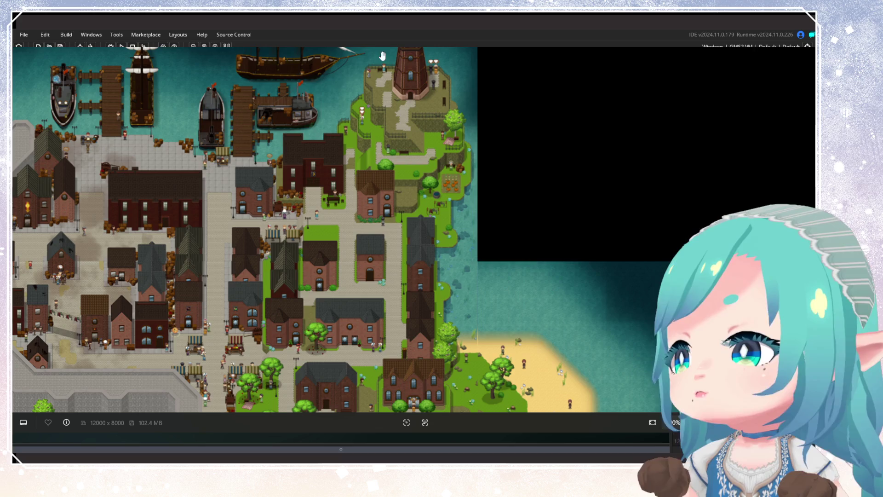
{"action": "mouse_move", "coordinate": [303, 174]}
{"action": "left_mouse_down"}
{"action": "mouse_move", "coordinate": [413, 123]}
{"action": "mouse_move", "coordinate": [306, 106]}
{"action": "left_mouse_up"}
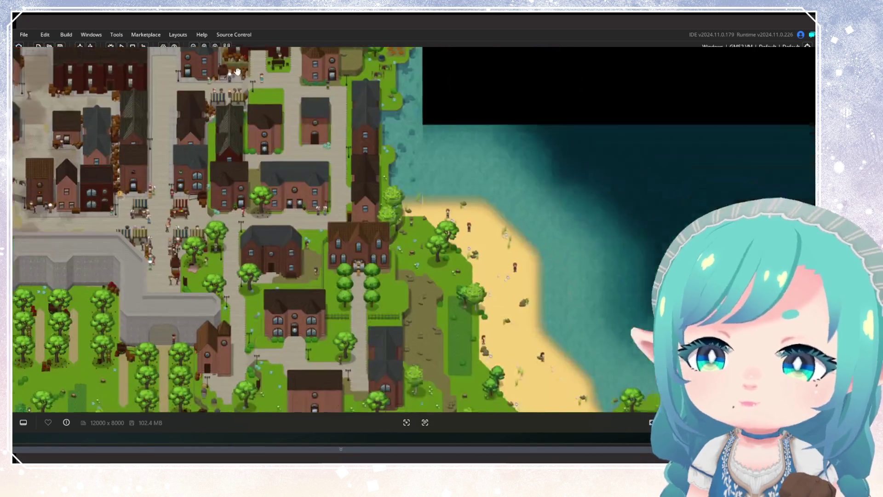
{"action": "left_click_drag", "start_coordinate": [399, 282], "coordinate": [369, 173]}
{"action": "left_click_drag", "start_coordinate": [479, 193], "coordinate": [234, 55]}
{"action": "left_click_drag", "start_coordinate": [257, 185], "coordinate": [370, 171]}
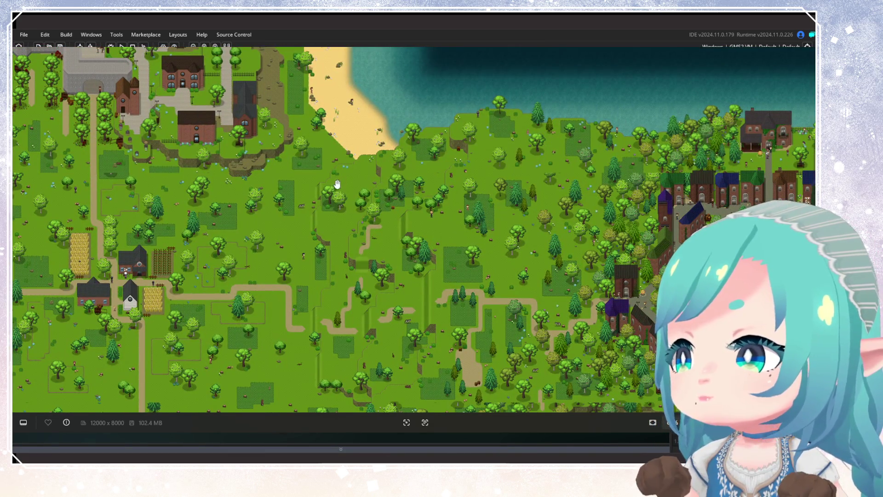
{"action": "scroll", "coordinate": [619, 307], "scroll_direction": "down", "scroll_amount": 2}
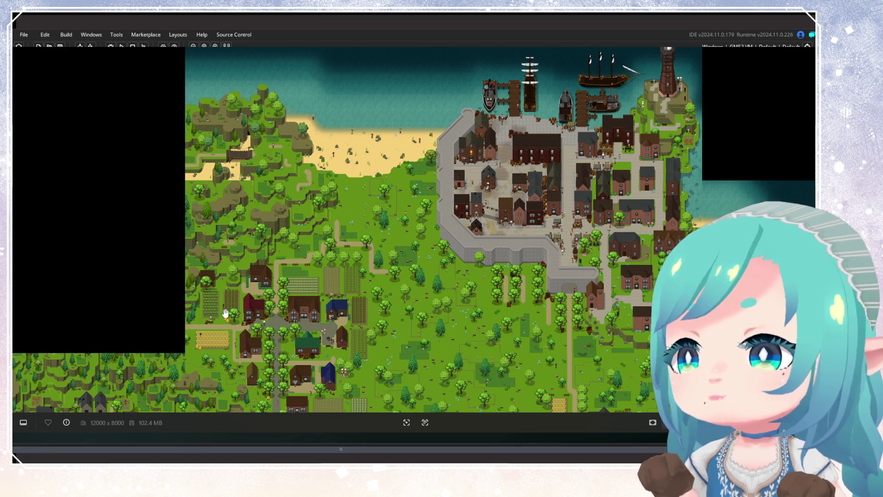
{"action": "scroll", "coordinate": [392, 133], "scroll_direction": "down", "scroll_amount": 3}
{"action": "scroll", "coordinate": [289, 172], "scroll_direction": "up", "scroll_amount": 3}
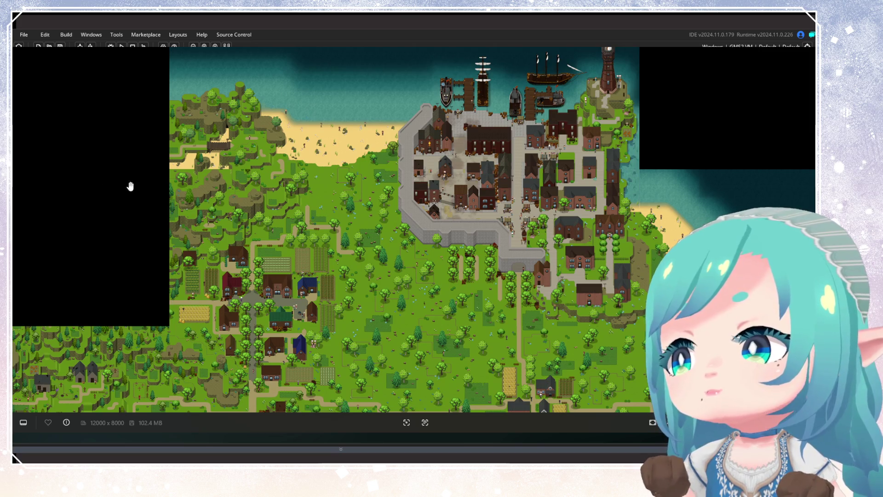
{"action": "scroll", "coordinate": [209, 281], "scroll_direction": "up", "scroll_amount": 2}
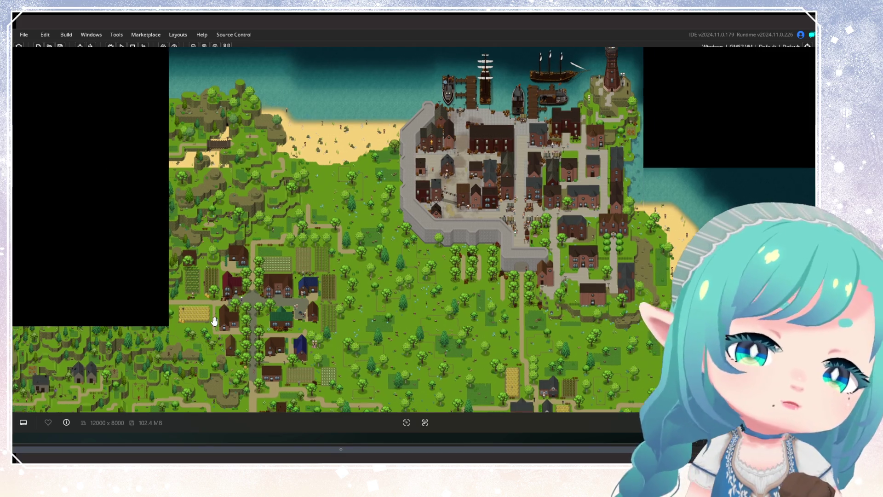
{"action": "scroll", "coordinate": [217, 331], "scroll_direction": "up", "scroll_amount": 5}
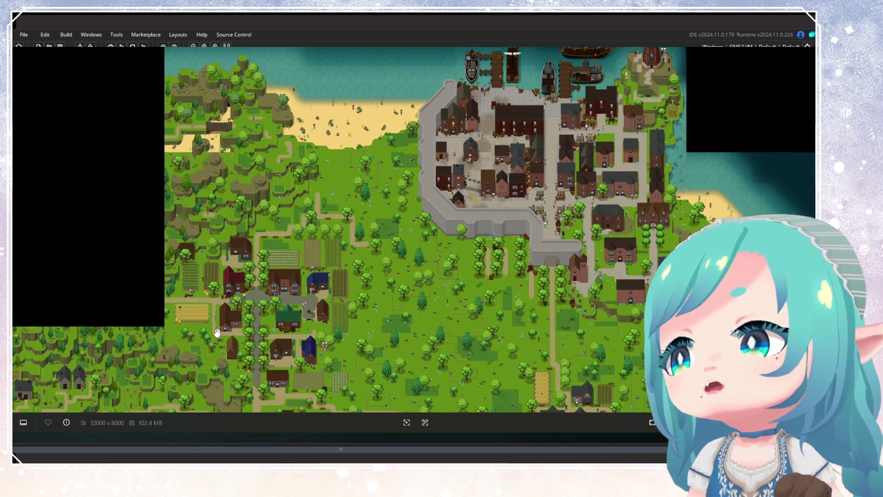
{"action": "scroll", "coordinate": [479, 207], "scroll_direction": "up", "scroll_amount": 3}
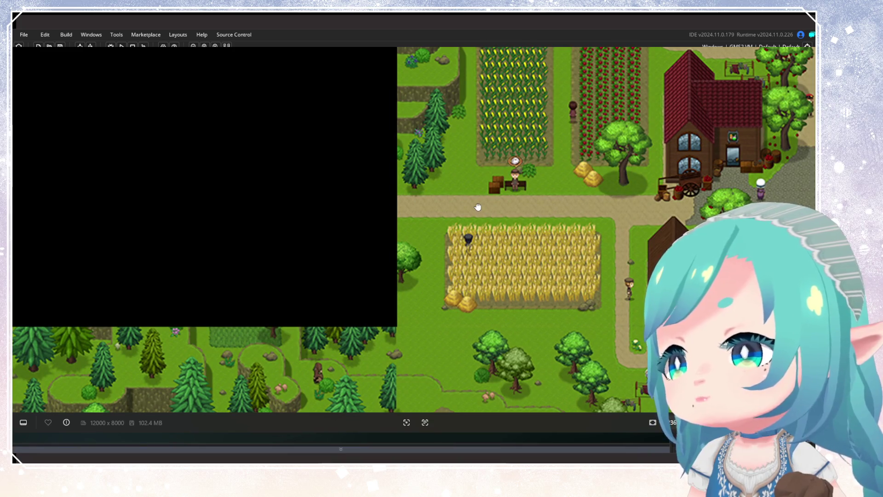
{"action": "scroll", "coordinate": [478, 207], "scroll_direction": "down", "scroll_amount": 4}
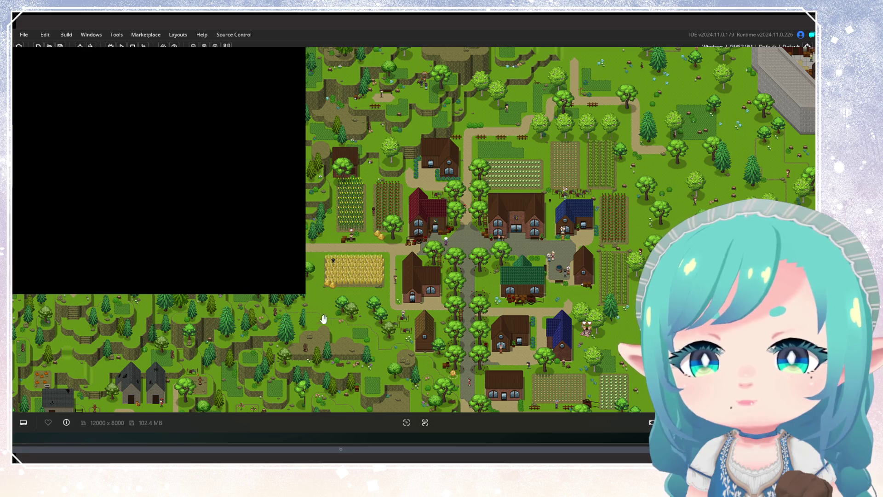
{"action": "mouse_move", "coordinate": [330, 152]}
{"action": "left_mouse_down"}
{"action": "mouse_move", "coordinate": [308, 365]}
{"action": "mouse_move", "coordinate": [391, 245]}
{"action": "mouse_move", "coordinate": [337, 344]}
{"action": "left_mouse_up"}
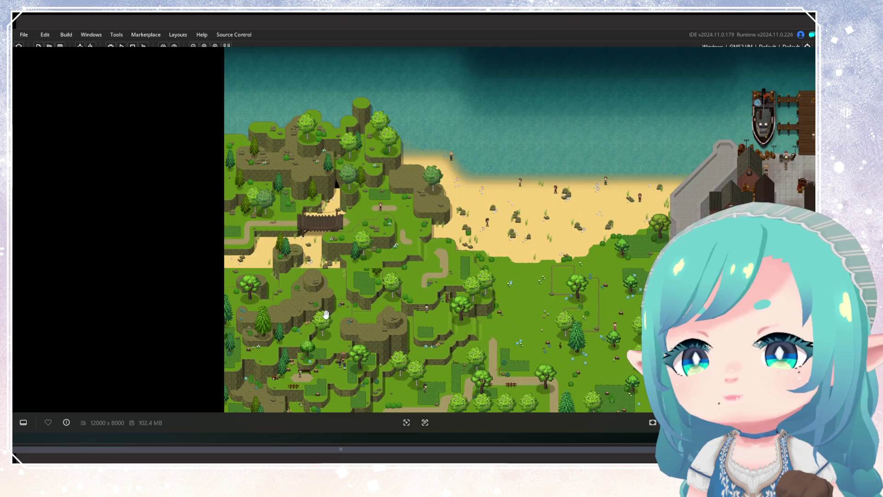
{"action": "scroll", "coordinate": [322, 311], "scroll_direction": "down", "scroll_amount": 5}
{"action": "scroll", "coordinate": [317, 305], "scroll_direction": "down", "scroll_amount": 4}
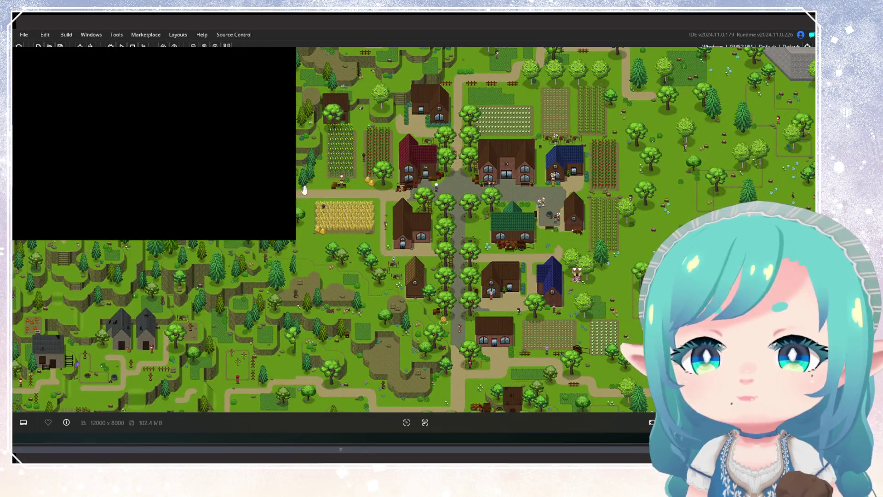
{"action": "scroll", "coordinate": [345, 322], "scroll_direction": "down", "scroll_amount": 4}
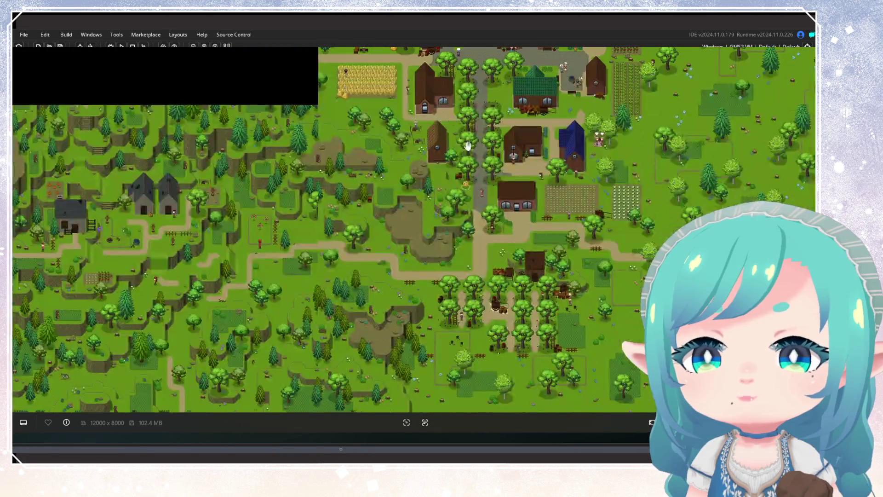
{"action": "scroll", "coordinate": [290, 317], "scroll_direction": "down", "scroll_amount": 10}
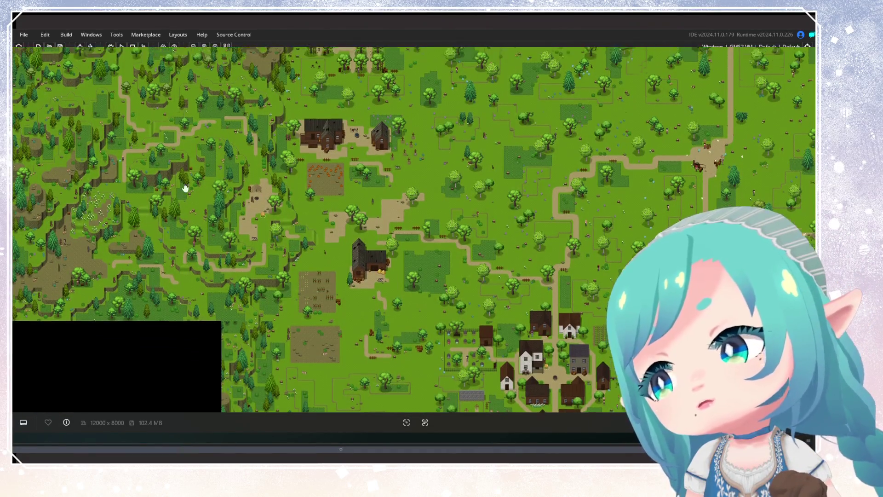
{"action": "scroll", "coordinate": [221, 191], "scroll_direction": "down", "scroll_amount": 2}
{"action": "scroll", "coordinate": [270, 241], "scroll_direction": "down", "scroll_amount": 6}
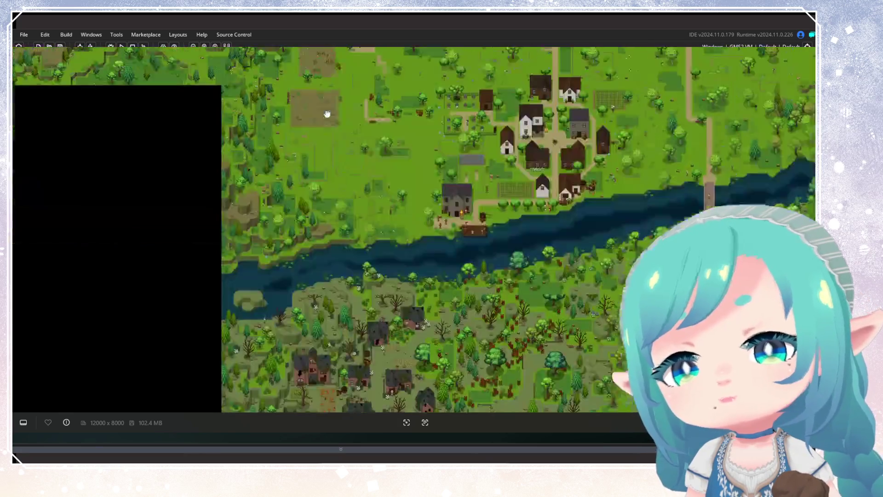
{"action": "scroll", "coordinate": [124, 165], "scroll_direction": "up", "scroll_amount": 6}
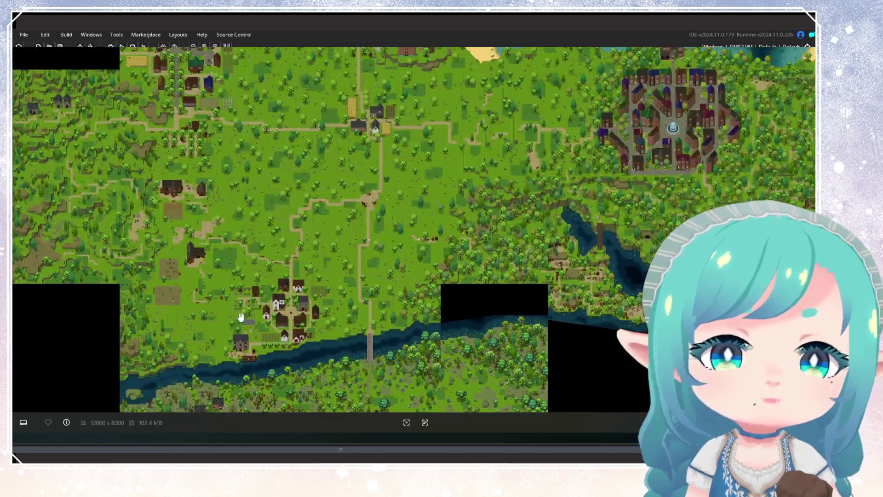
{"action": "scroll", "coordinate": [210, 270], "scroll_direction": "down", "scroll_amount": 10}
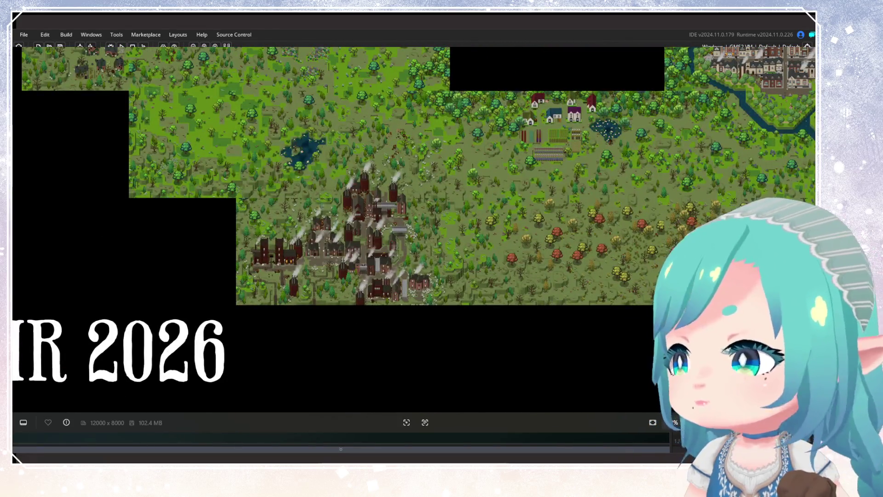
{"action": "left_click_drag", "start_coordinate": [296, 185], "coordinate": [395, 346]}
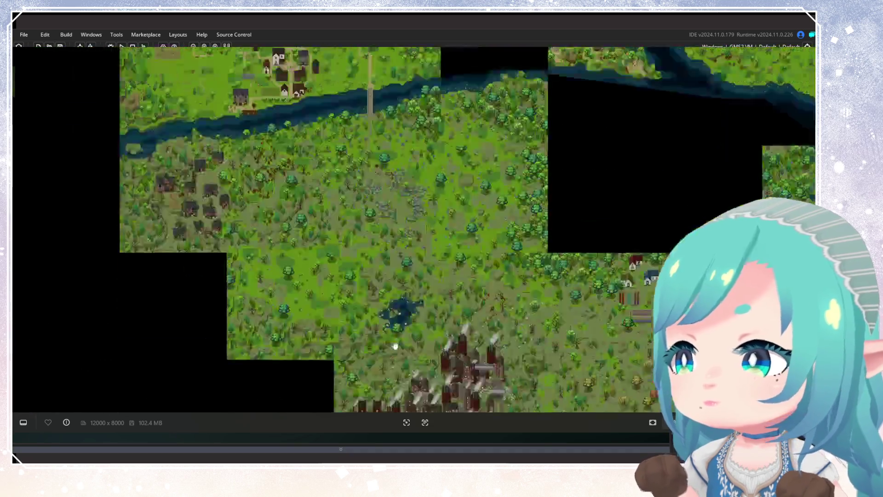
{"action": "scroll", "coordinate": [395, 346], "scroll_direction": "up", "scroll_amount": 4}
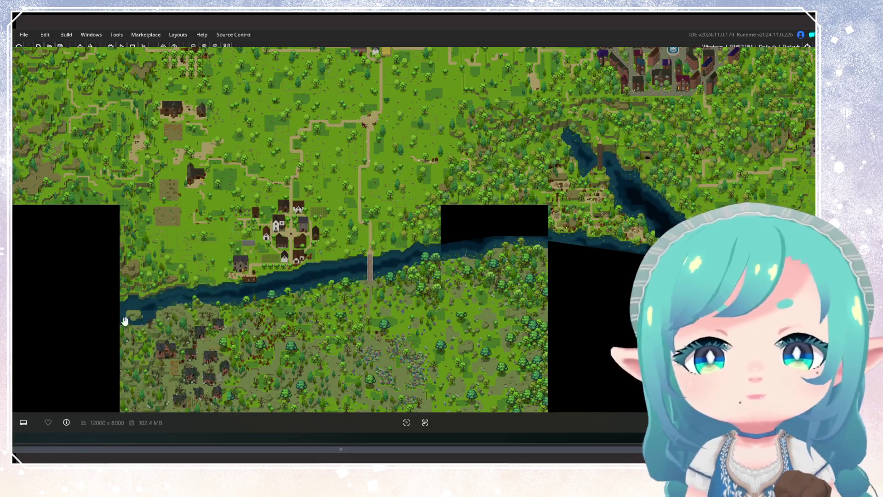
{"action": "scroll", "coordinate": [125, 320], "scroll_direction": "up", "scroll_amount": 4}
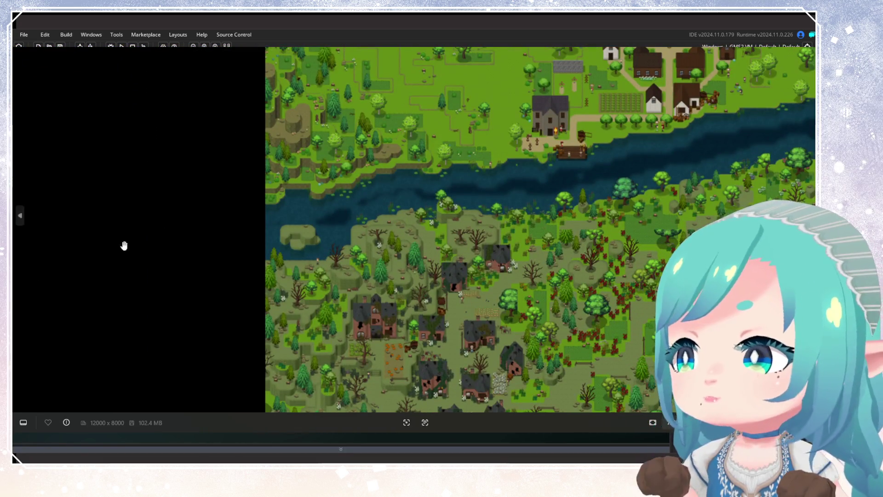
{"action": "scroll", "coordinate": [124, 246], "scroll_direction": "up", "scroll_amount": 10}
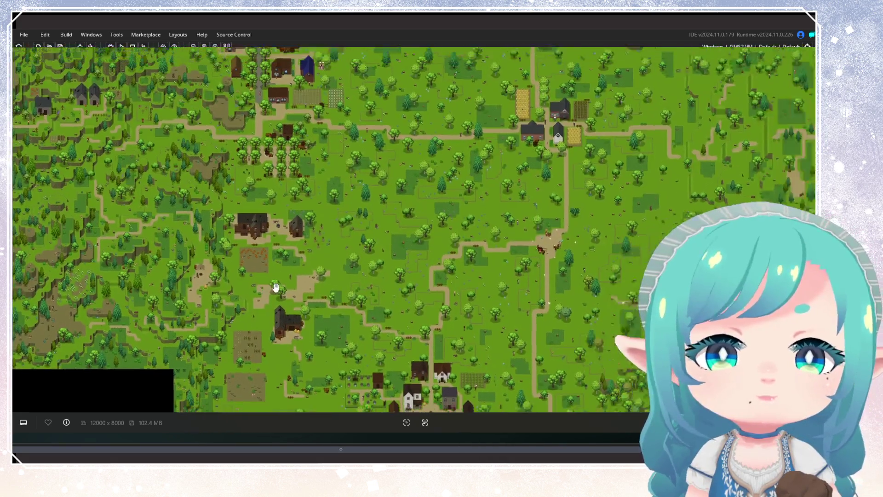
{"action": "scroll", "coordinate": [275, 287], "scroll_direction": "down", "scroll_amount": 4}
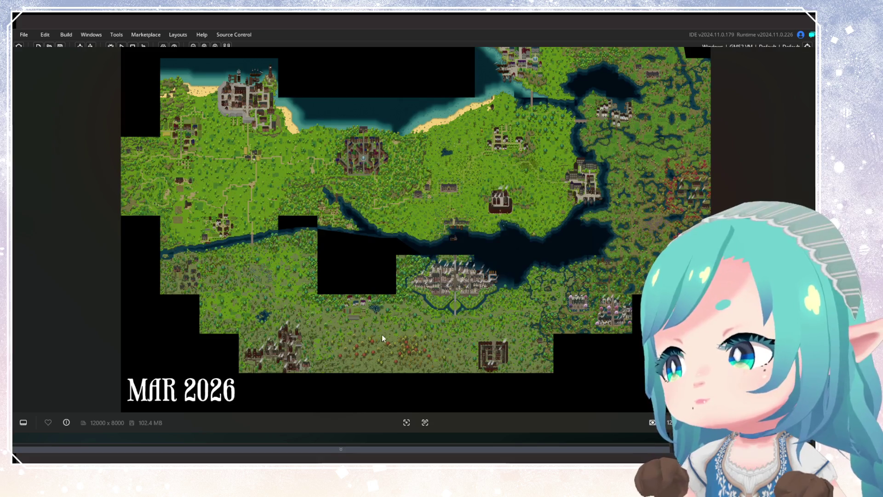
{"action": "scroll", "coordinate": [249, 238], "scroll_direction": "up", "scroll_amount": 5}
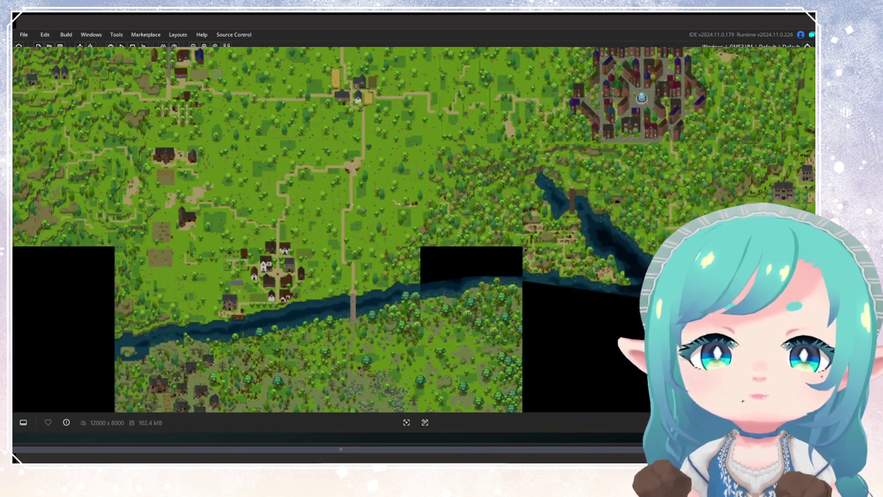
{"action": "scroll", "coordinate": [141, 196], "scroll_direction": "up", "scroll_amount": 5}
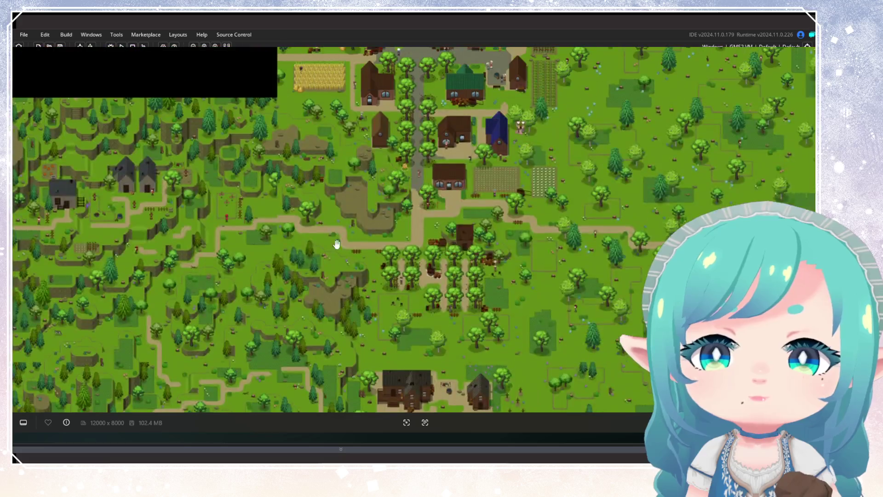
{"action": "scroll", "coordinate": [264, 293], "scroll_direction": "up", "scroll_amount": 3}
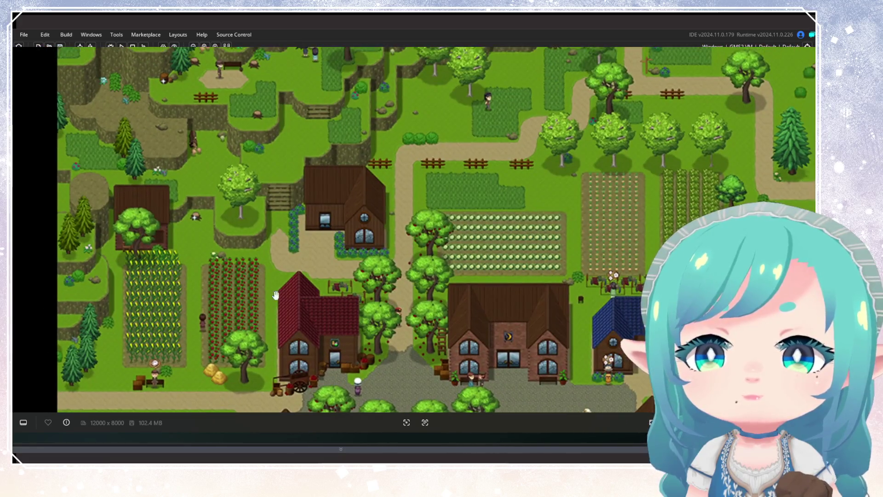
{"action": "scroll", "coordinate": [276, 295], "scroll_direction": "up", "scroll_amount": 3}
{"action": "scroll", "coordinate": [356, 329], "scroll_direction": "down", "scroll_amount": 4}
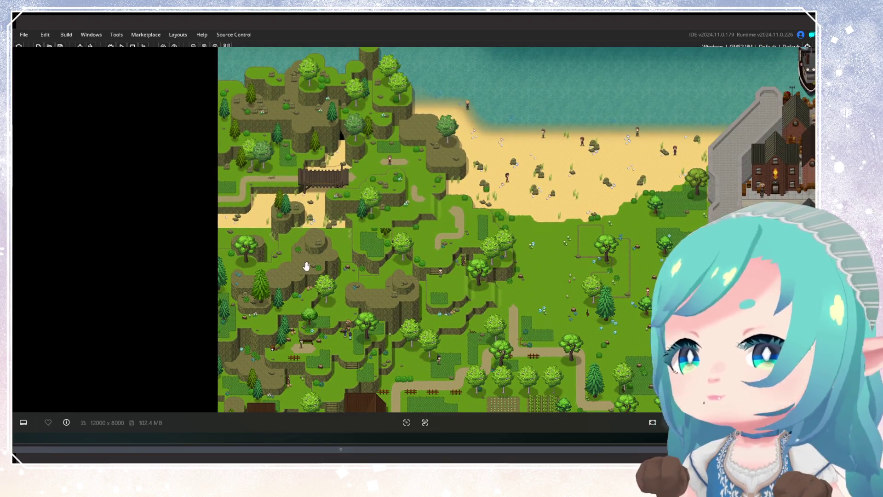
{"action": "mouse_move", "coordinate": [307, 266]}
{"action": "left_mouse_down"}
{"action": "mouse_move", "coordinate": [305, 293]}
{"action": "mouse_move", "coordinate": [340, 247]}
{"action": "mouse_move", "coordinate": [382, 272]}
{"action": "mouse_move", "coordinate": [420, 262]}
{"action": "mouse_move", "coordinate": [467, 292]}
{"action": "mouse_move", "coordinate": [486, 341]}
{"action": "mouse_move", "coordinate": [616, 191]}
{"action": "mouse_move", "coordinate": [352, 80]}
{"action": "left_mouse_up"}
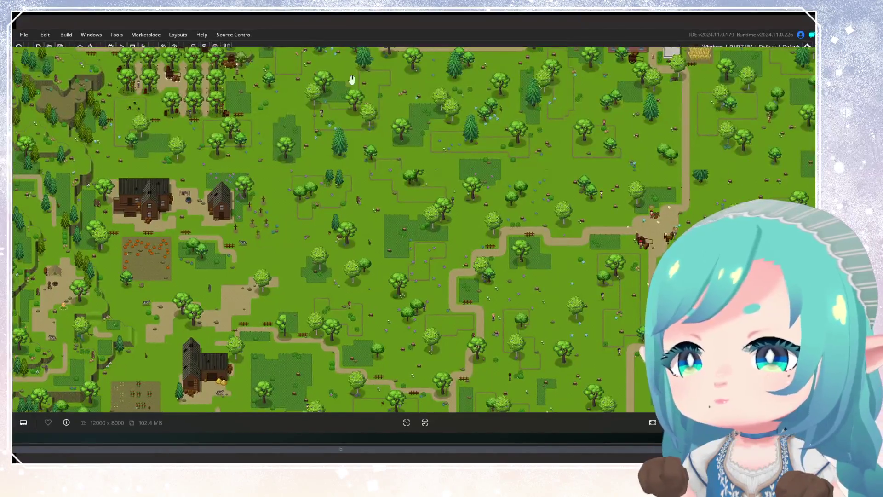
{"action": "mouse_move", "coordinate": [472, 152]}
{"action": "left_mouse_down"}
{"action": "mouse_move", "coordinate": [460, 184]}
{"action": "mouse_move", "coordinate": [319, 184]}
{"action": "left_mouse_up"}
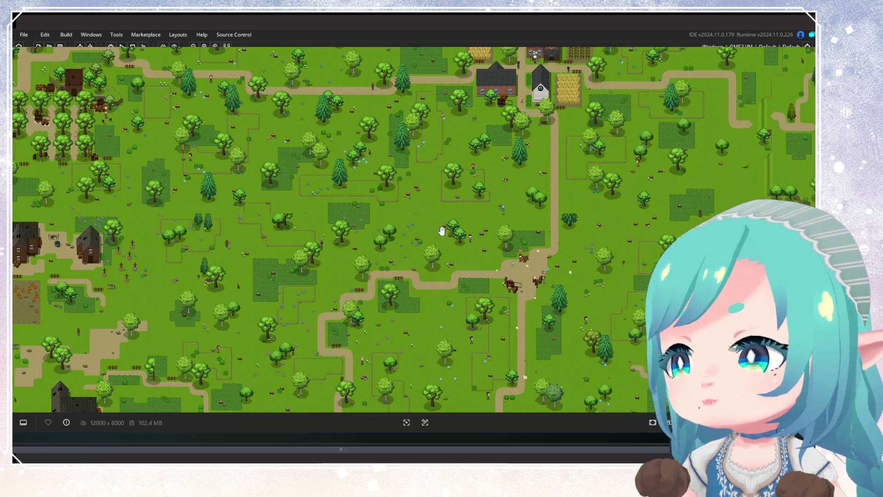
{"action": "mouse_move", "coordinate": [369, 287]}
{"action": "left_mouse_down"}
{"action": "mouse_move", "coordinate": [523, 231]}
{"action": "mouse_move", "coordinate": [450, 206]}
{"action": "mouse_move", "coordinate": [446, 251]}
{"action": "left_mouse_up"}
{"action": "scroll", "coordinate": [460, 250], "scroll_direction": "down", "scroll_amount": 1}
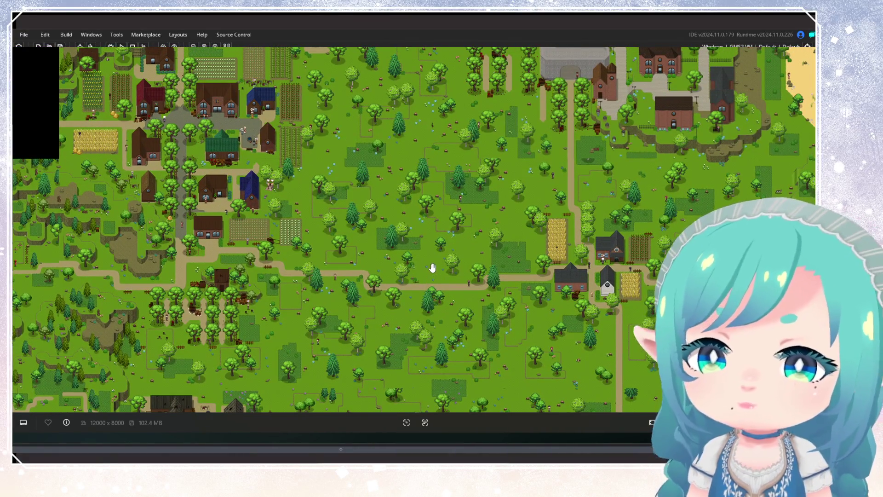
{"action": "scroll", "coordinate": [431, 271], "scroll_direction": "up", "scroll_amount": 1}
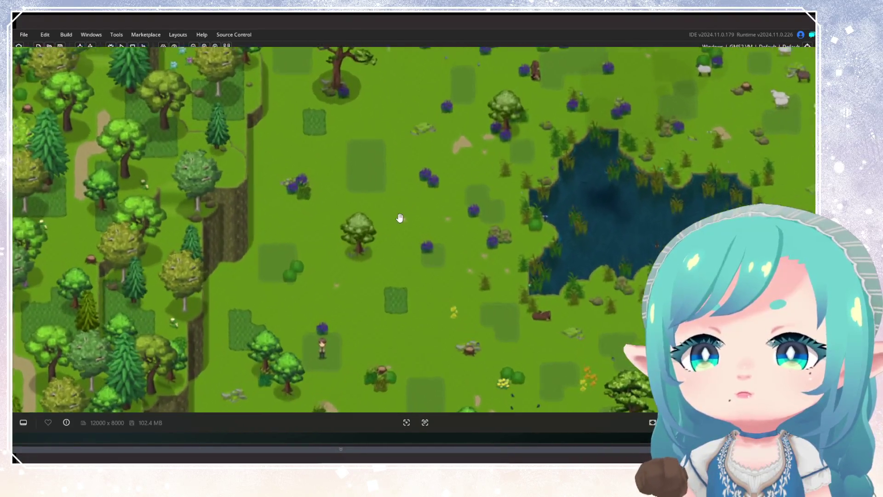
{"action": "scroll", "coordinate": [399, 217], "scroll_direction": "up", "scroll_amount": 2}
{"action": "left_click_drag", "start_coordinate": [400, 217], "coordinate": [496, 302]}
{"action": "scroll", "coordinate": [473, 208], "scroll_direction": "down", "scroll_amount": 3}
{"action": "mouse_move", "coordinate": [420, 266]}
{"action": "left_mouse_down"}
{"action": "mouse_move", "coordinate": [368, 359]}
{"action": "mouse_move", "coordinate": [341, 240]}
{"action": "left_mouse_up"}
{"action": "scroll", "coordinate": [336, 246], "scroll_direction": "up", "scroll_amount": 2}
{"action": "scroll", "coordinate": [336, 246], "scroll_direction": "down", "scroll_amount": 2}
{"action": "left_click_drag", "start_coordinate": [506, 129], "coordinate": [586, 257]}
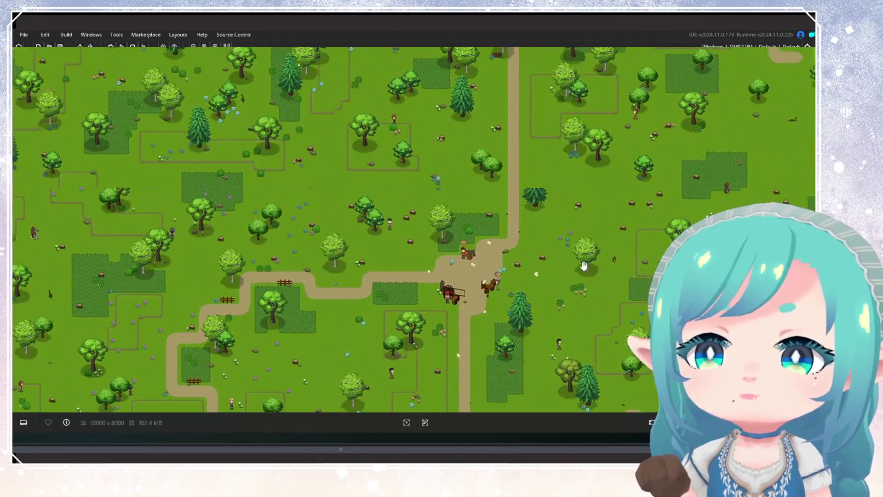
{"action": "scroll", "coordinate": [575, 298], "scroll_direction": "up", "scroll_amount": 2}
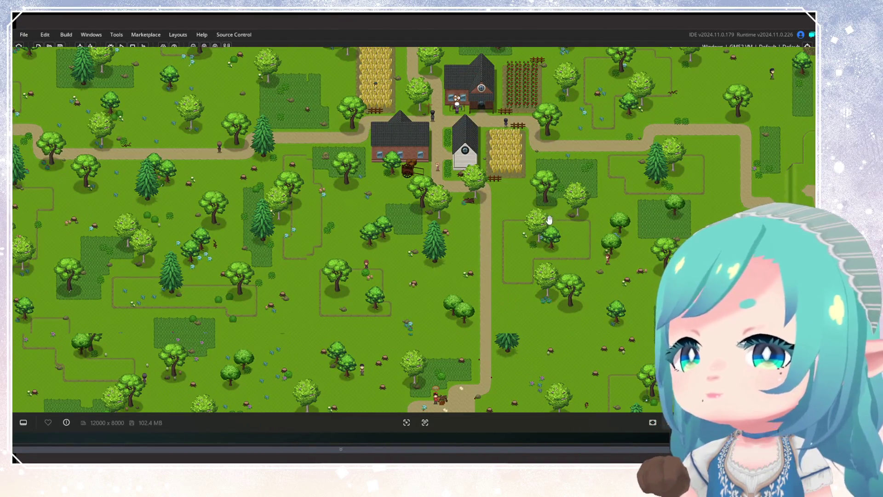
{"action": "scroll", "coordinate": [550, 220], "scroll_direction": "down", "scroll_amount": 1}
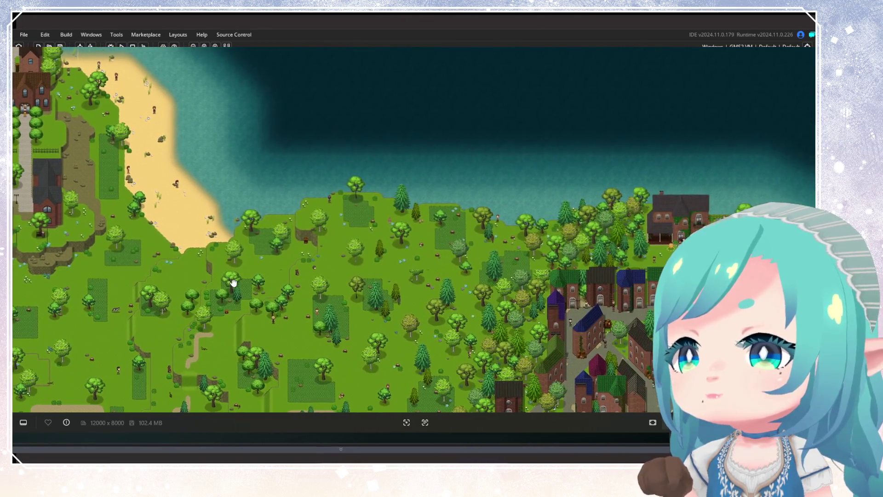
{"action": "left_click_drag", "start_coordinate": [234, 283], "coordinate": [513, 216]}
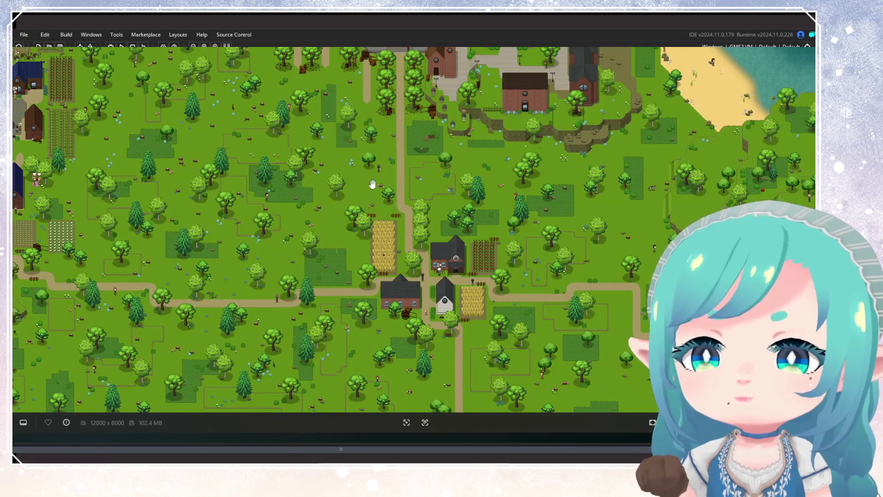
{"action": "left_click_drag", "start_coordinate": [372, 198], "coordinate": [587, 252]}
{"action": "mouse_move", "coordinate": [335, 179]}
{"action": "left_mouse_down"}
{"action": "mouse_move", "coordinate": [489, 297]}
{"action": "mouse_move", "coordinate": [517, 193]}
{"action": "mouse_move", "coordinate": [580, 129]}
{"action": "mouse_move", "coordinate": [402, 148]}
{"action": "mouse_move", "coordinate": [544, 157]}
{"action": "left_mouse_up"}
{"action": "scroll", "coordinate": [544, 157], "scroll_direction": "down", "scroll_amount": 6}
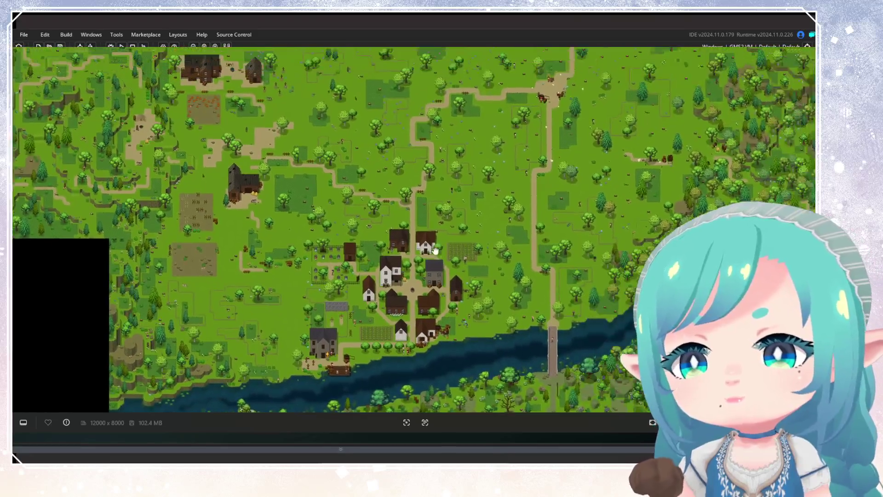
{"action": "left_click_drag", "start_coordinate": [435, 249], "coordinate": [343, 286]}
{"action": "mouse_move", "coordinate": [502, 191]}
{"action": "left_mouse_down"}
{"action": "mouse_move", "coordinate": [445, 256]}
{"action": "mouse_move", "coordinate": [454, 296]}
{"action": "mouse_move", "coordinate": [402, 306]}
{"action": "left_mouse_up"}
{"action": "scroll", "coordinate": [441, 260], "scroll_direction": "up", "scroll_amount": 2}
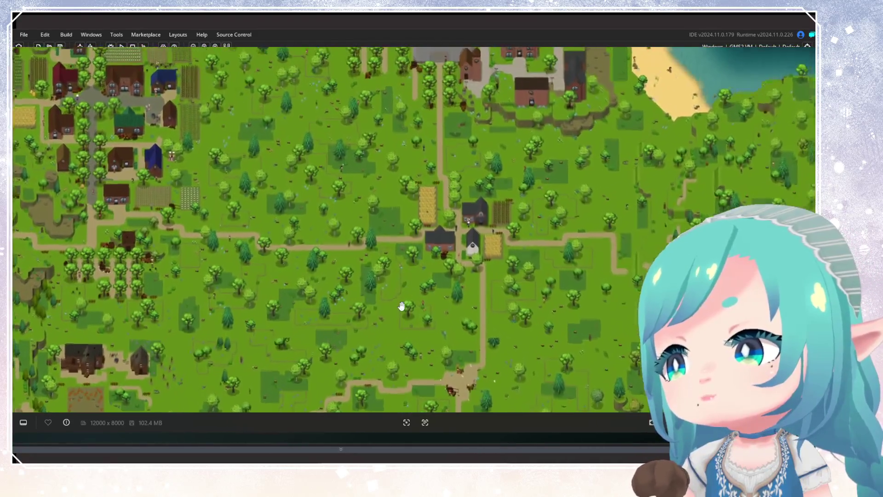
{"action": "scroll", "coordinate": [479, 250], "scroll_direction": "down", "scroll_amount": 3}
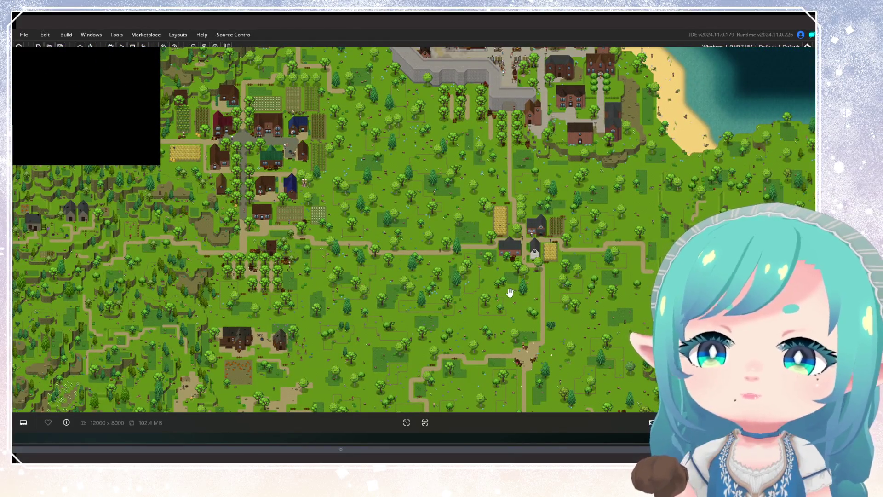
{"action": "scroll", "coordinate": [223, 137], "scroll_direction": "up", "scroll_amount": 4}
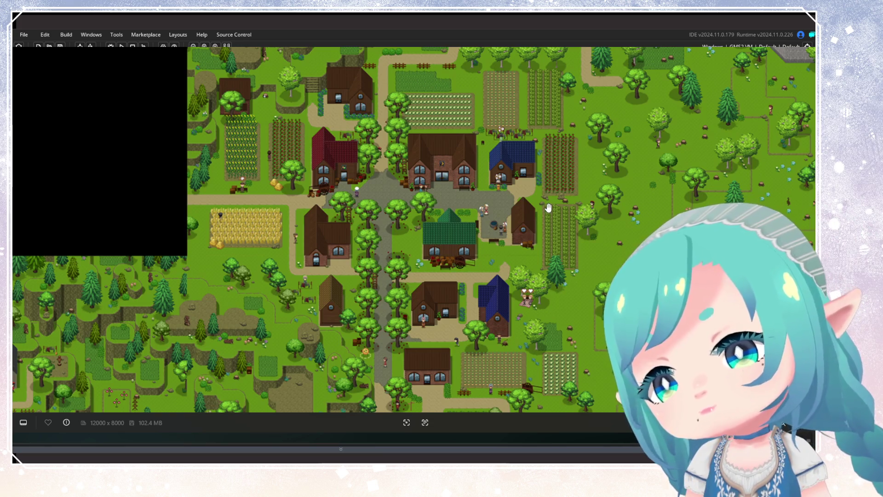
{"action": "mouse_move", "coordinate": [527, 213]}
{"action": "left_mouse_down"}
{"action": "mouse_move", "coordinate": [527, 235]}
{"action": "mouse_move", "coordinate": [464, 222]}
{"action": "mouse_move", "coordinate": [486, 244]}
{"action": "left_mouse_up"}
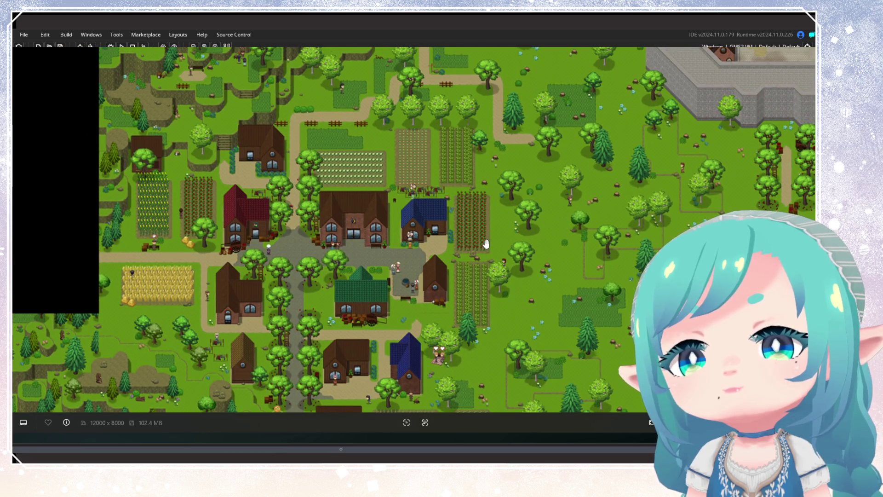
{"action": "mouse_move", "coordinate": [508, 292]}
{"action": "left_mouse_down"}
{"action": "mouse_move", "coordinate": [489, 157]}
{"action": "mouse_move", "coordinate": [209, 151]}
{"action": "left_mouse_up"}
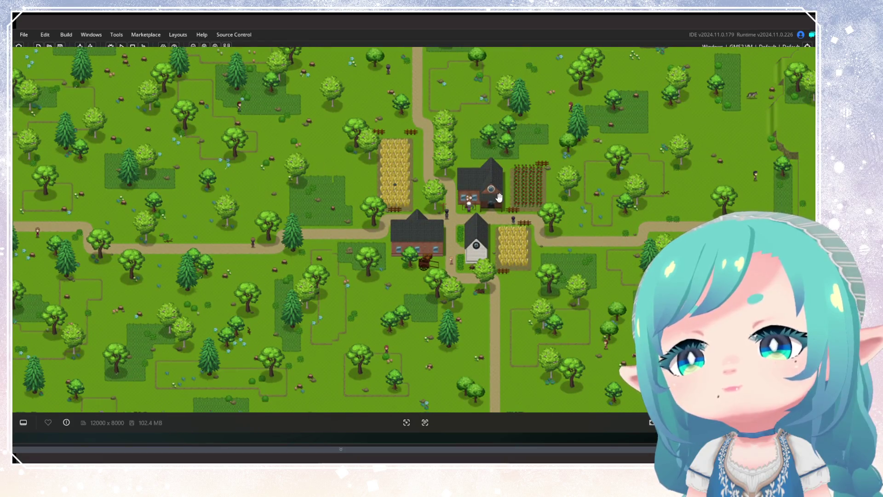
{"action": "scroll", "coordinate": [470, 184], "scroll_direction": "up", "scroll_amount": 3}
{"action": "scroll", "coordinate": [470, 184], "scroll_direction": "down", "scroll_amount": 5}
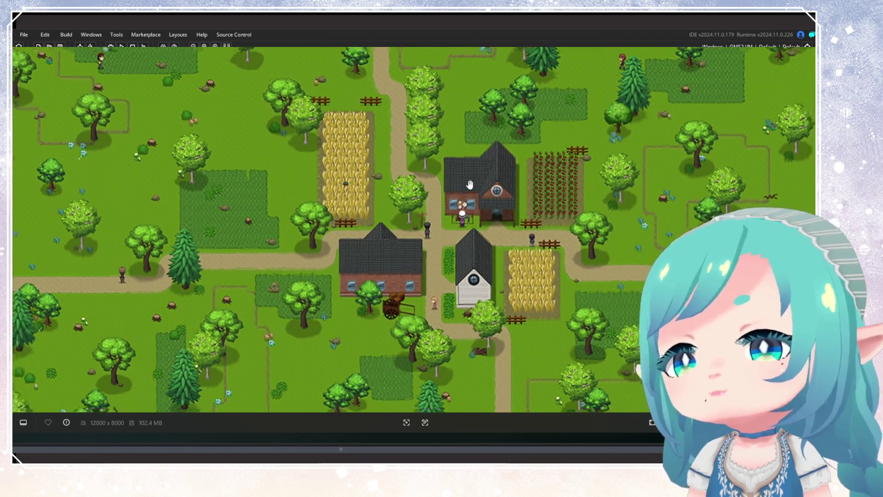
{"action": "mouse_move", "coordinate": [470, 185]}
{"action": "left_mouse_down"}
{"action": "mouse_move", "coordinate": [507, 118]}
{"action": "mouse_move", "coordinate": [563, 192]}
{"action": "left_mouse_up"}
{"action": "scroll", "coordinate": [563, 191], "scroll_direction": "down", "scroll_amount": 5}
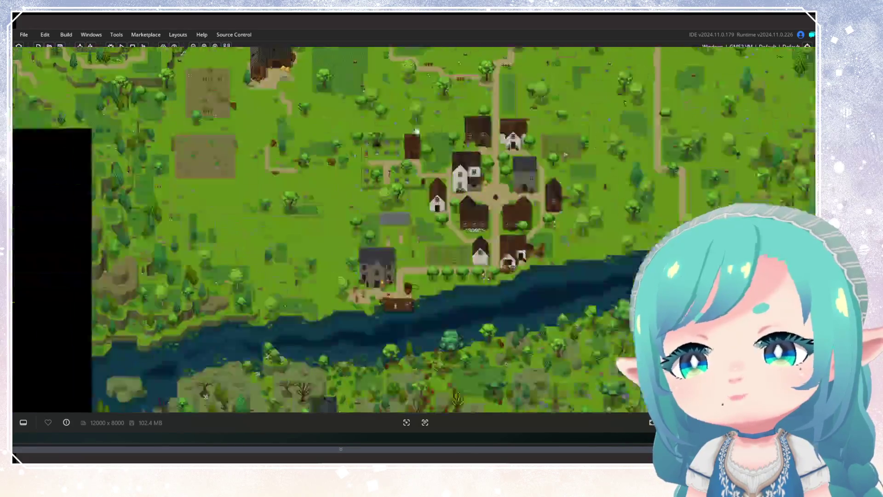
{"action": "left_click_drag", "start_coordinate": [366, 163], "coordinate": [586, 354]}
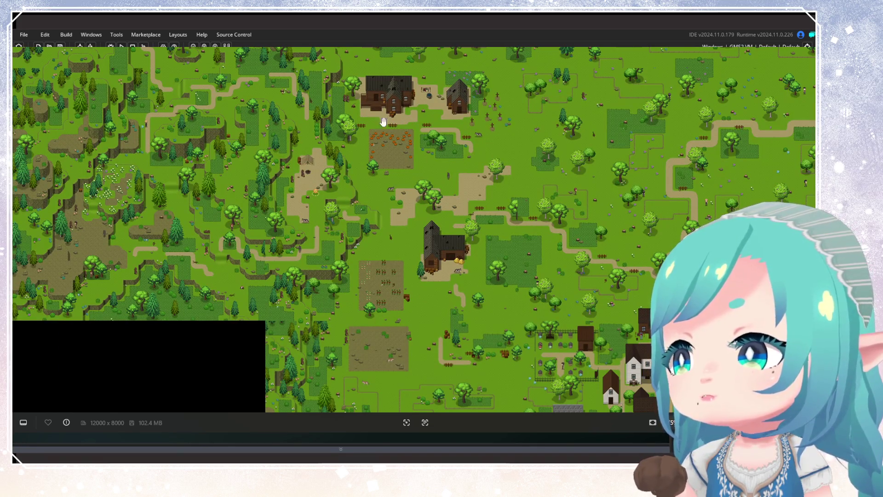
{"action": "scroll", "coordinate": [383, 121], "scroll_direction": "up", "scroll_amount": 10}
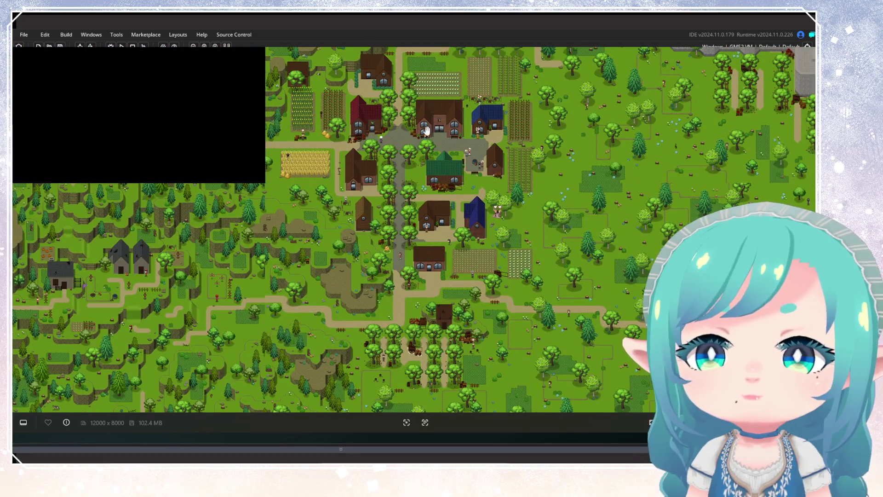
{"action": "scroll", "coordinate": [173, 276], "scroll_direction": "up", "scroll_amount": 5}
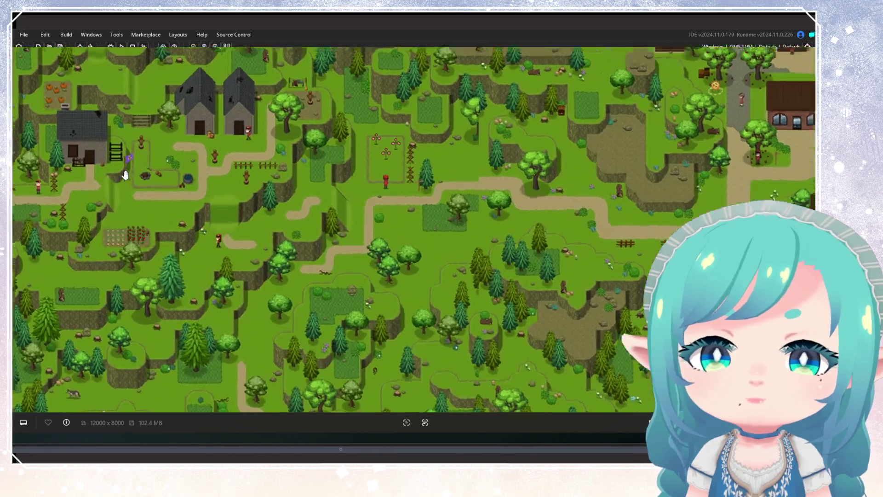
{"action": "scroll", "coordinate": [126, 175], "scroll_direction": "up", "scroll_amount": 3}
{"action": "left_click_drag", "start_coordinate": [189, 202], "coordinate": [334, 293]}
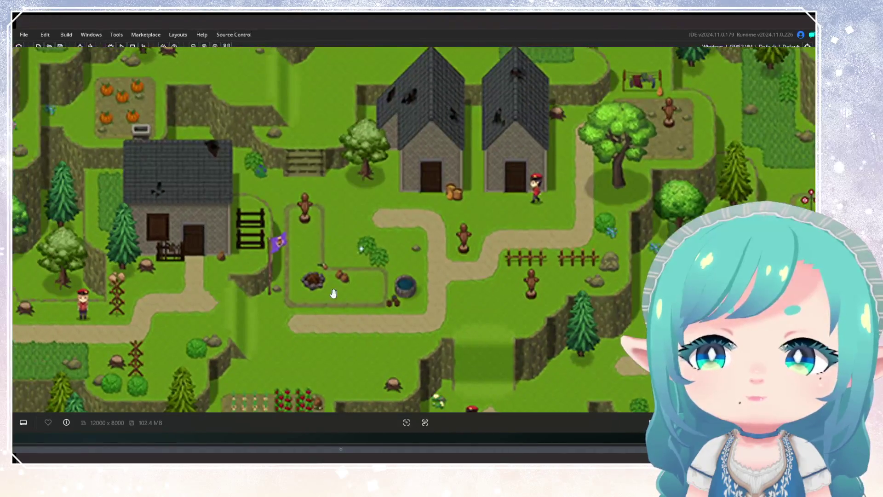
{"action": "scroll", "coordinate": [334, 294], "scroll_direction": "down", "scroll_amount": 2}
{"action": "scroll", "coordinate": [203, 102], "scroll_direction": "up", "scroll_amount": 3}
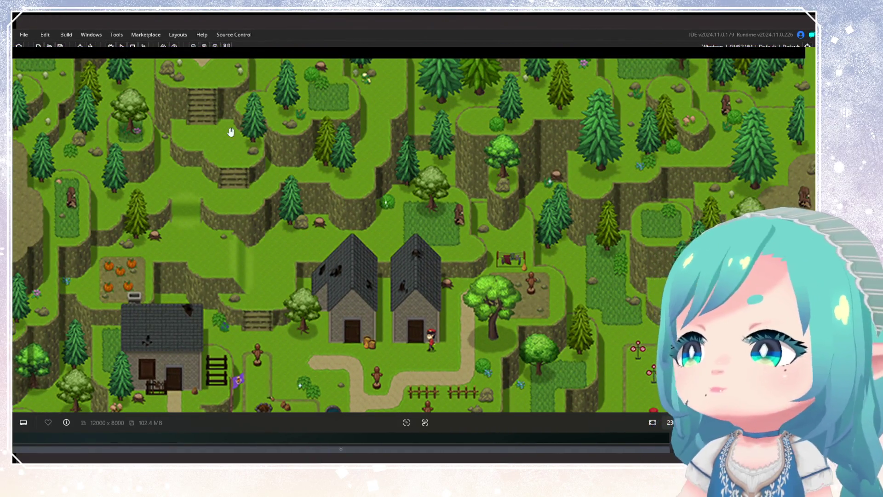
{"action": "scroll", "coordinate": [449, 237], "scroll_direction": "down", "scroll_amount": 3}
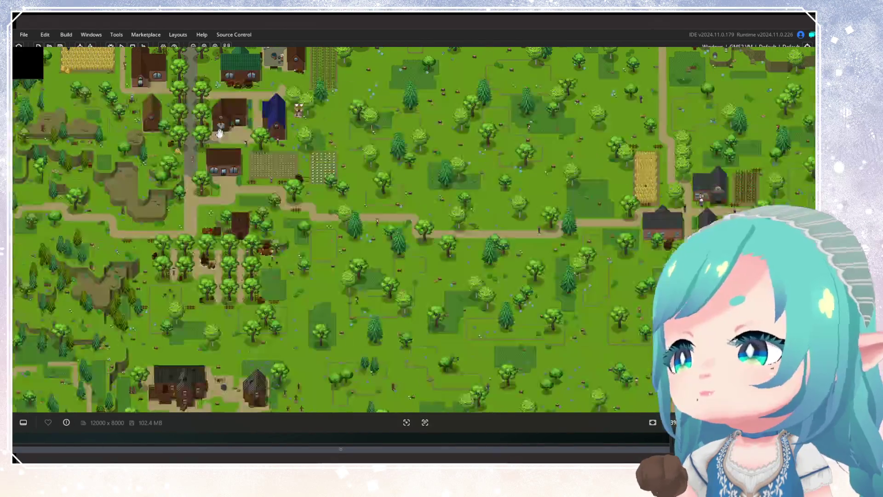
{"action": "scroll", "coordinate": [178, 118], "scroll_direction": "up", "scroll_amount": 3}
{"action": "scroll", "coordinate": [343, 163], "scroll_direction": "up", "scroll_amount": 2}
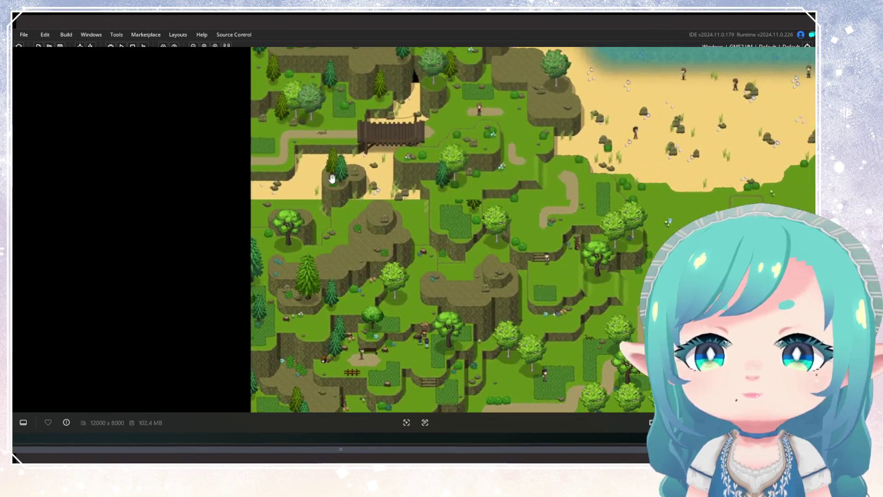
{"action": "left_click_drag", "start_coordinate": [457, 137], "coordinate": [370, 132]}
{"action": "scroll", "coordinate": [370, 132], "scroll_direction": "down", "scroll_amount": 2}
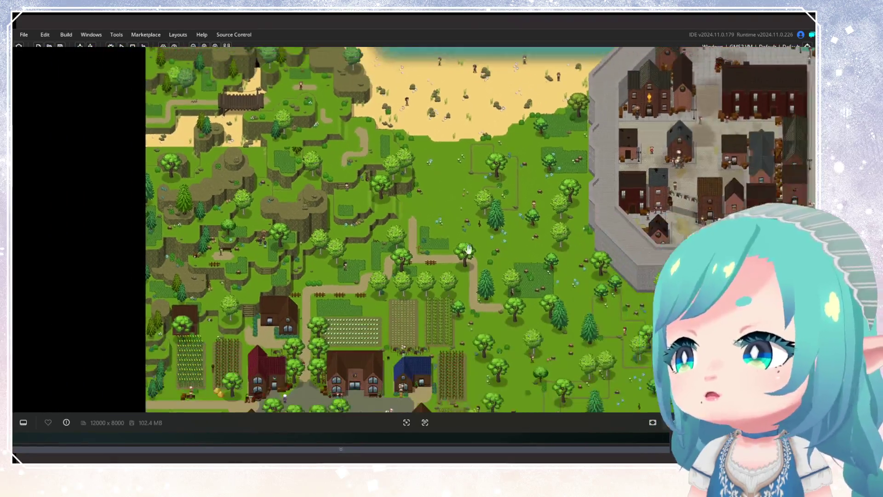
{"action": "scroll", "coordinate": [378, 138], "scroll_direction": "up", "scroll_amount": 1}
{"action": "scroll", "coordinate": [378, 138], "scroll_direction": "down", "scroll_amount": 3}
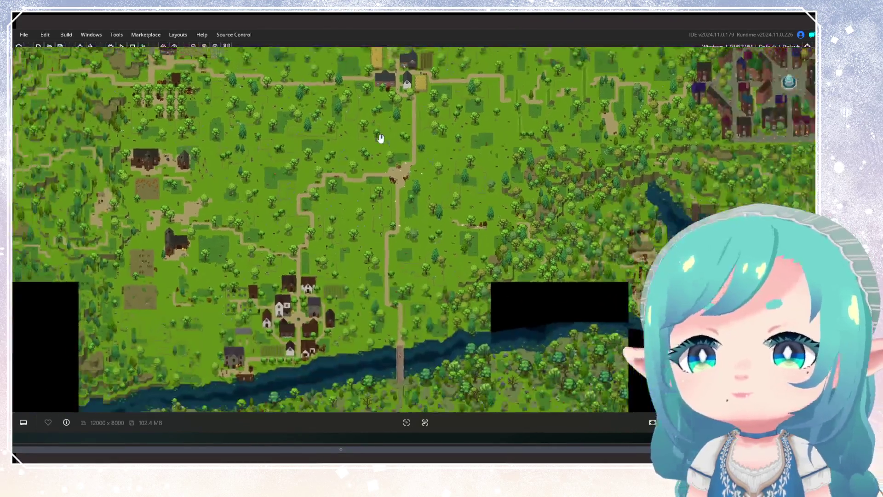
{"action": "scroll", "coordinate": [278, 181], "scroll_direction": "up", "scroll_amount": 2}
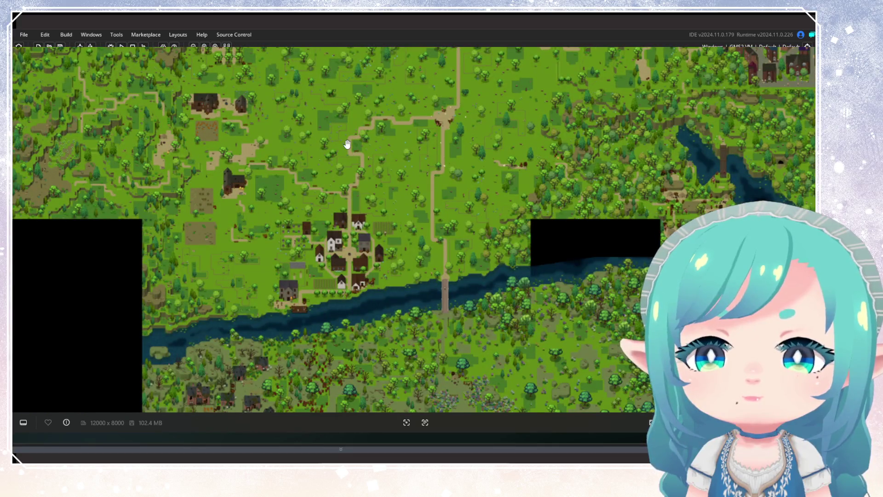
{"action": "left_click_drag", "start_coordinate": [339, 123], "coordinate": [325, 223]}
{"action": "mouse_move", "coordinate": [388, 178]}
{"action": "left_mouse_down"}
{"action": "mouse_move", "coordinate": [368, 187]}
{"action": "mouse_move", "coordinate": [368, 251]}
{"action": "left_mouse_up"}
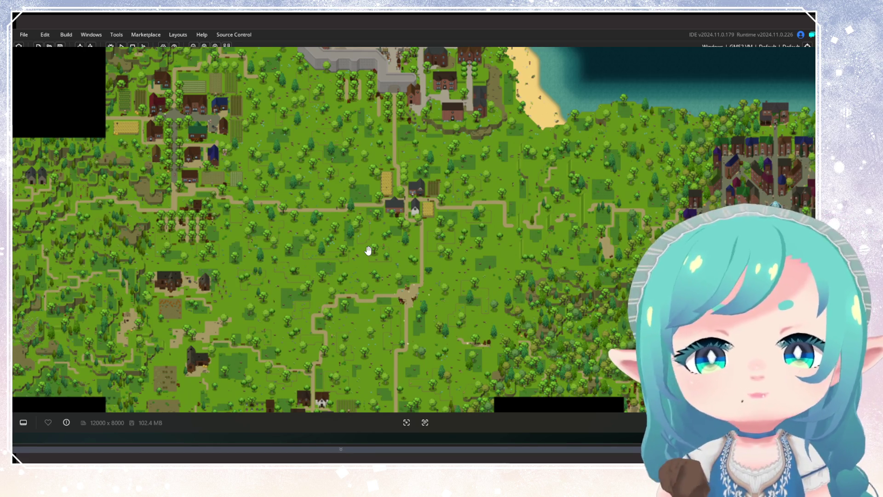
{"action": "mouse_move", "coordinate": [479, 211]}
{"action": "left_mouse_down"}
{"action": "mouse_move", "coordinate": [187, 174]}
{"action": "mouse_move", "coordinate": [409, 130]}
{"action": "mouse_move", "coordinate": [424, 214]}
{"action": "left_mouse_up"}
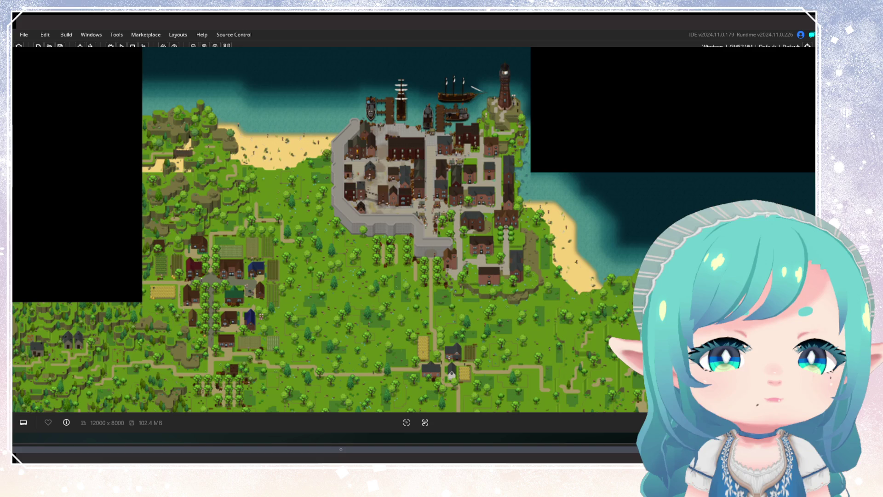
{"action": "mouse_move", "coordinate": [458, 244]}
{"action": "left_mouse_down"}
{"action": "mouse_move", "coordinate": [440, 148]}
{"action": "mouse_move", "coordinate": [375, 211]}
{"action": "mouse_move", "coordinate": [449, 153]}
{"action": "mouse_move", "coordinate": [395, 173]}
{"action": "mouse_move", "coordinate": [282, 191]}
{"action": "mouse_move", "coordinate": [490, 187]}
{"action": "mouse_move", "coordinate": [339, 242]}
{"action": "mouse_move", "coordinate": [412, 233]}
{"action": "mouse_move", "coordinate": [444, 205]}
{"action": "mouse_move", "coordinate": [459, 219]}
{"action": "mouse_move", "coordinate": [343, 217]}
{"action": "mouse_move", "coordinate": [348, 227]}
{"action": "left_mouse_up"}
{"action": "mouse_move", "coordinate": [412, 217]}
{"action": "left_mouse_down"}
{"action": "mouse_move", "coordinate": [532, 222]}
{"action": "mouse_move", "coordinate": [254, 222]}
{"action": "mouse_move", "coordinate": [483, 179]}
{"action": "left_mouse_up"}
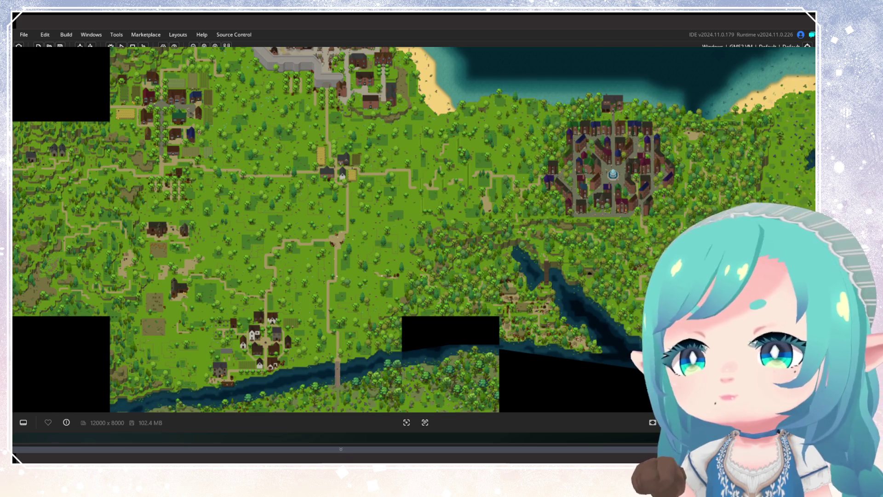
{"action": "key", "text": "Escape"}
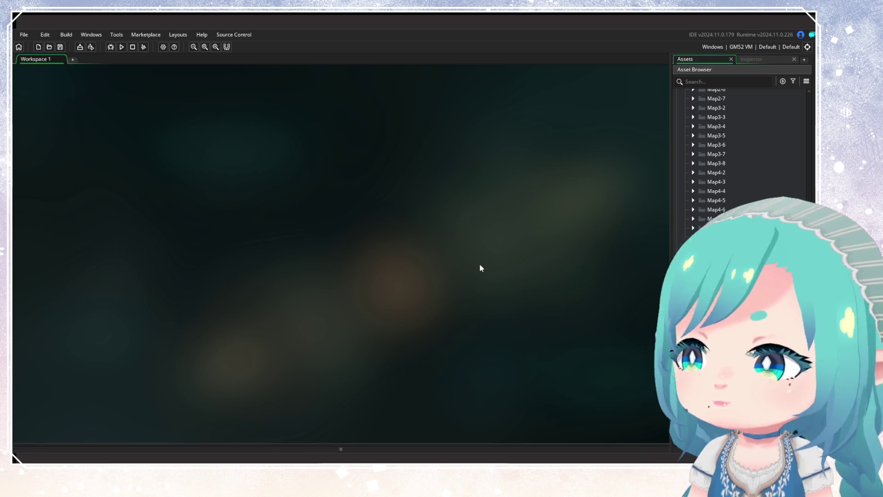
Filter the asset list to Objects, then clear the filter and expand the Tile Items folder
{"action": "scroll", "coordinate": [793, 100], "scroll_direction": "down", "scroll_amount": 15}
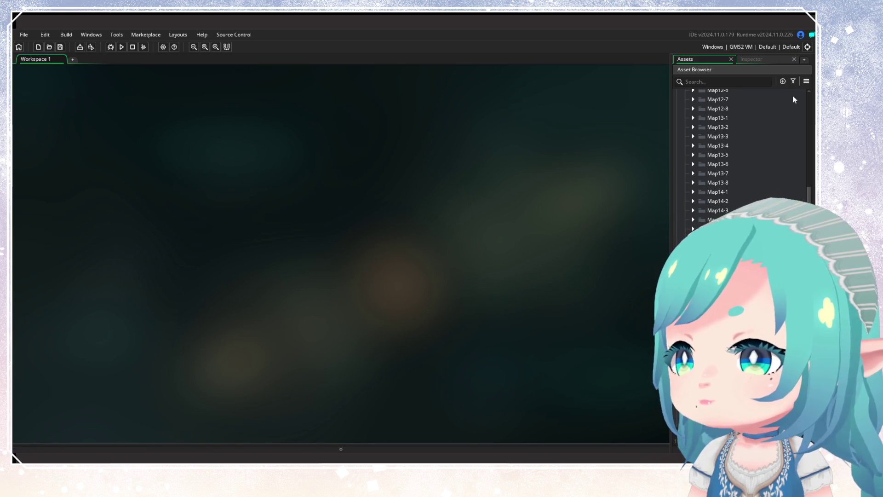
{"action": "left_click", "coordinate": [793, 81]}
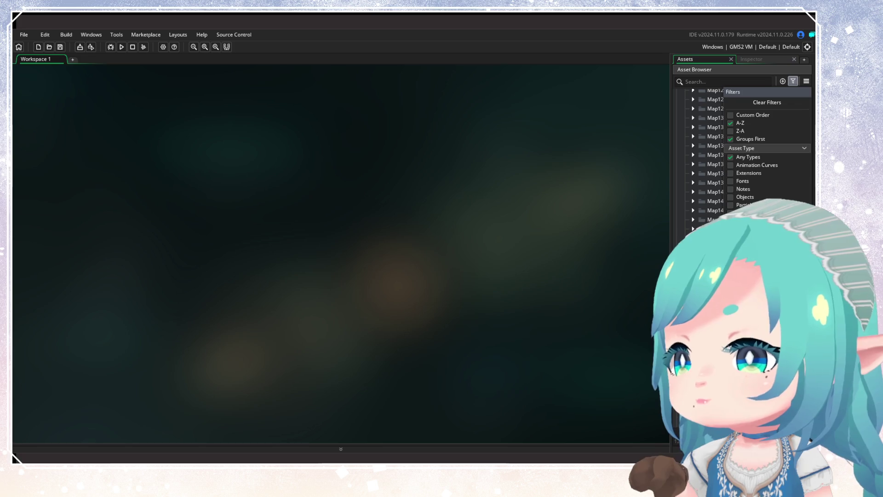
{"action": "left_click", "coordinate": [731, 197]}
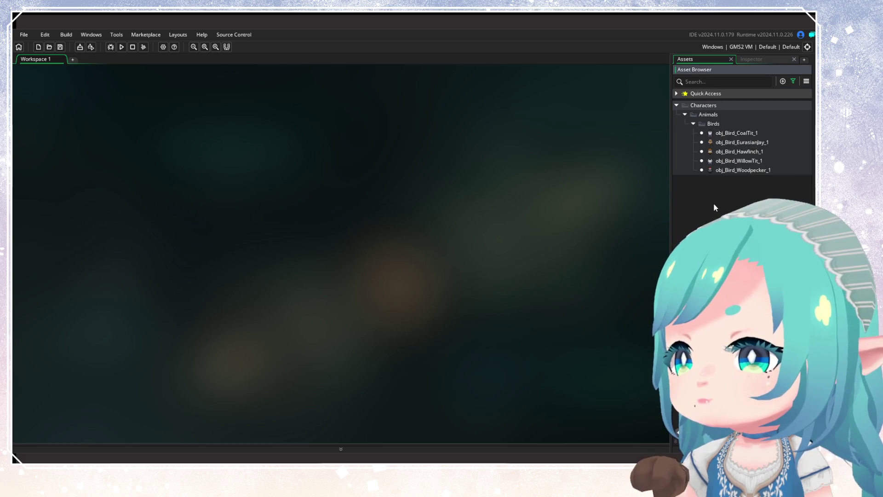
{"action": "left_click", "coordinate": [793, 81]}
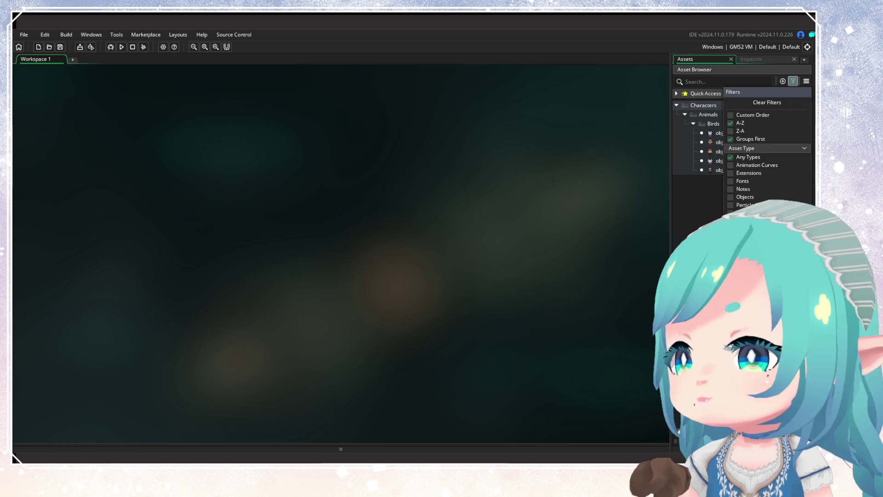
{"action": "left_click", "coordinate": [767, 103]}
{"action": "left_click", "coordinate": [677, 184]}
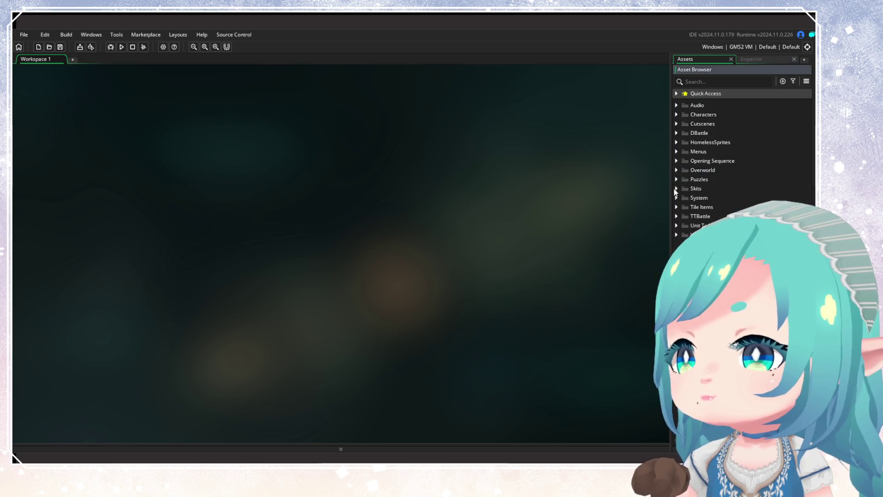
{"action": "left_click", "coordinate": [677, 207]}
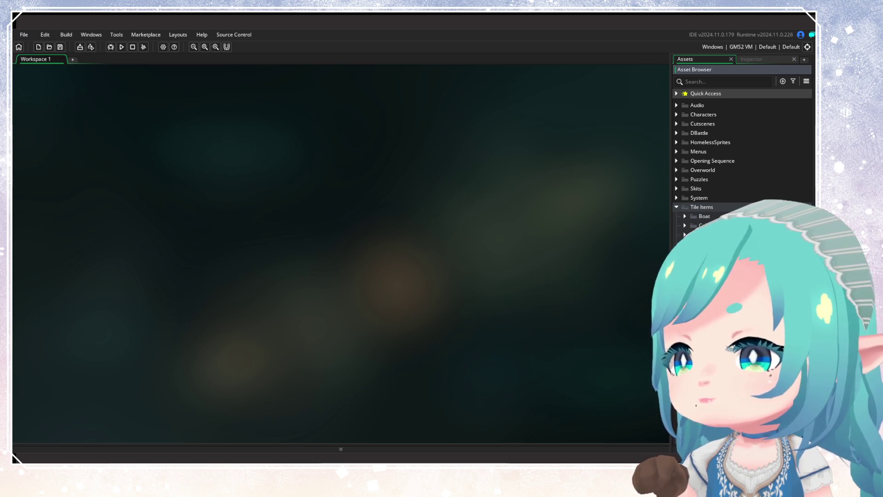
Select obj_MapleA and open then close its tag editor without changes
{"action": "scroll", "coordinate": [736, 161], "scroll_direction": "down", "scroll_amount": 10}
{"action": "scroll", "coordinate": [741, 138], "scroll_direction": "up", "scroll_amount": 3}
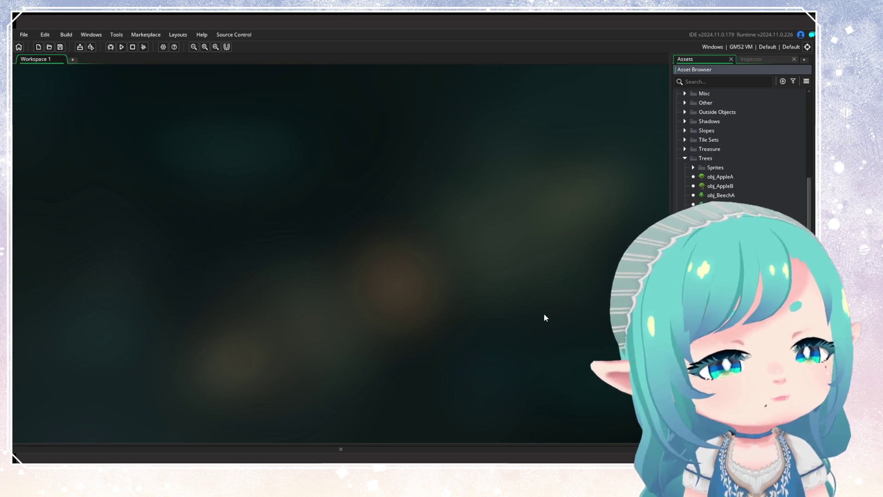
{"action": "scroll", "coordinate": [739, 205], "scroll_direction": "down", "scroll_amount": 3}
{"action": "scroll", "coordinate": [739, 206], "scroll_direction": "down", "scroll_amount": 3}
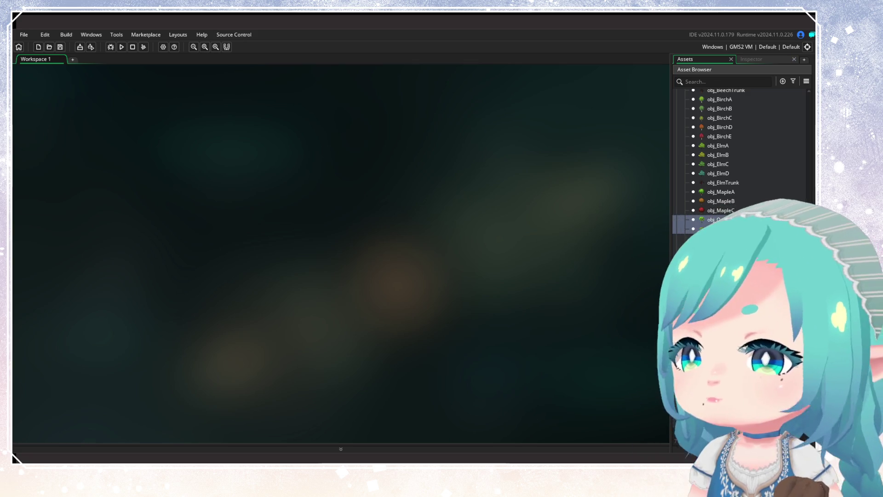
{"action": "left_click", "coordinate": [730, 185]}
{"action": "left_click", "coordinate": [731, 191]}
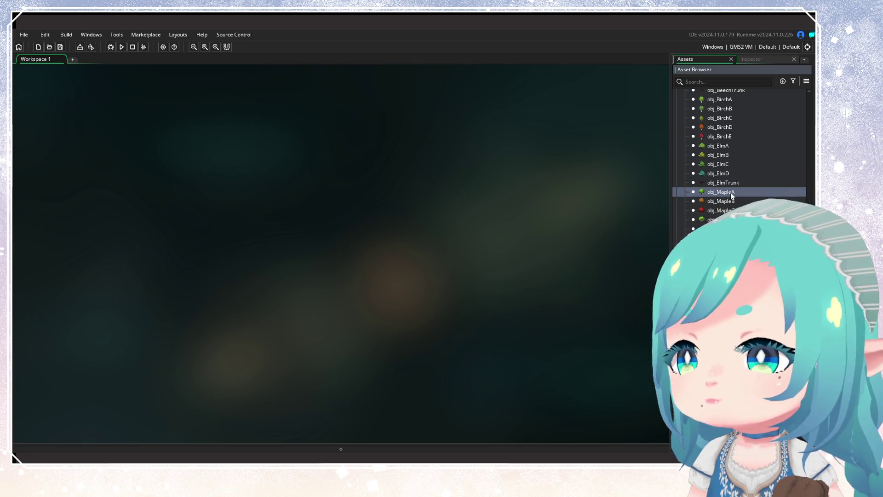
{"action": "right_click", "coordinate": [728, 193]}
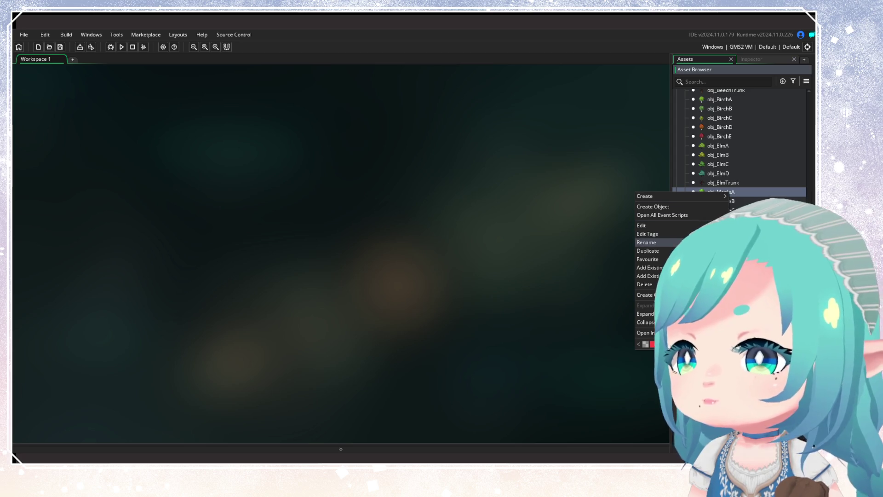
{"action": "left_click", "coordinate": [646, 242]}
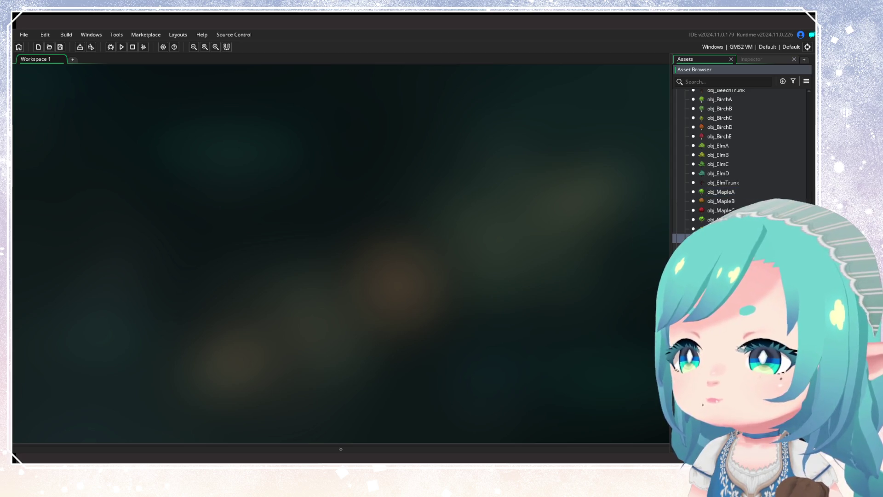
{"action": "right_click", "coordinate": [729, 193]}
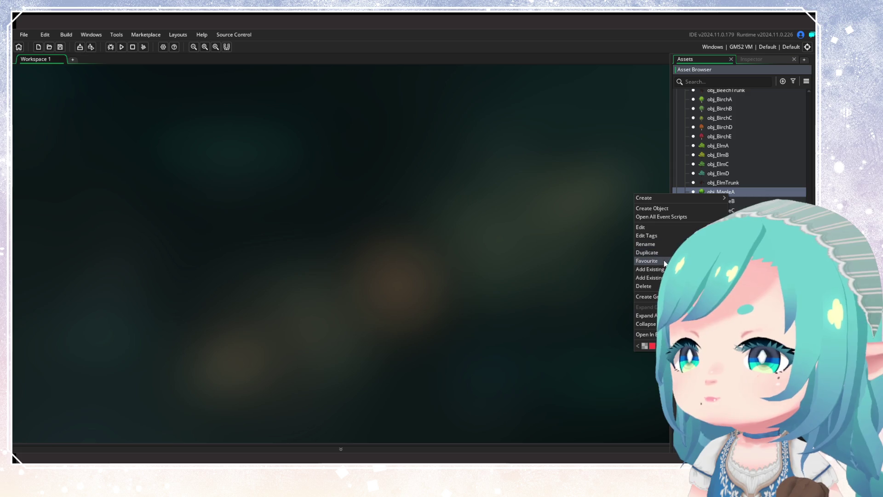
{"action": "left_click", "coordinate": [664, 235]}
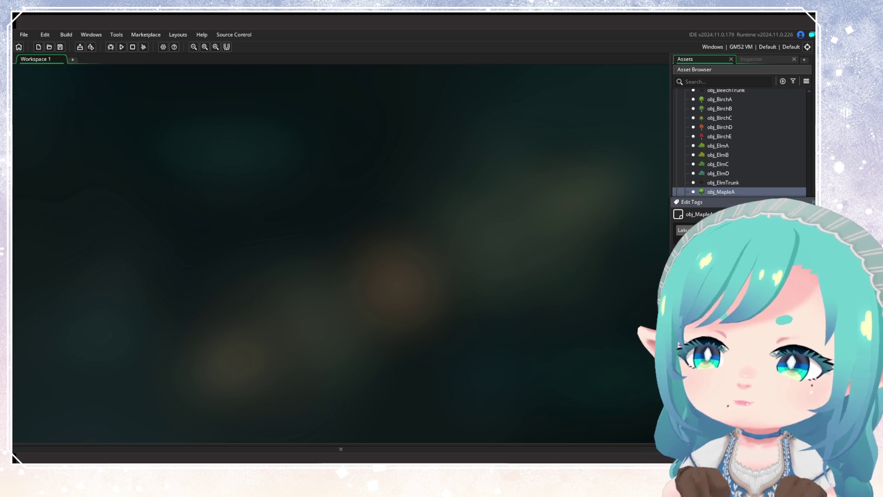
{"action": "left_click", "coordinate": [637, 256]}
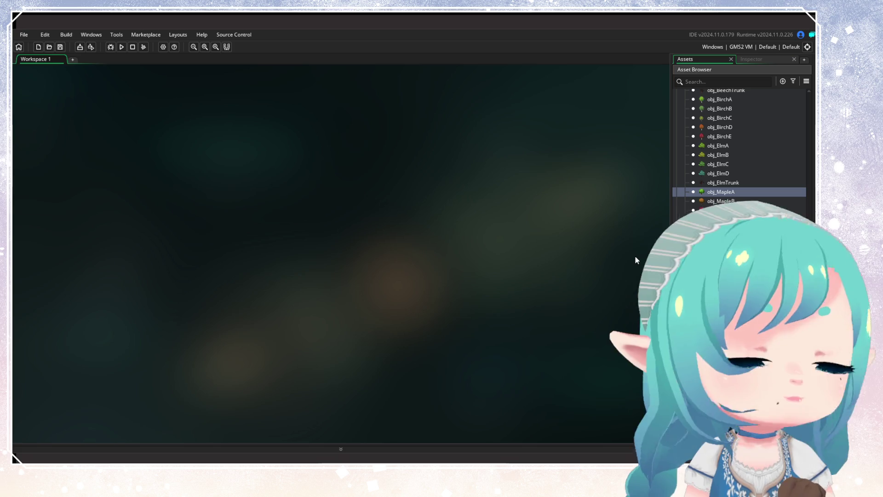
Tag obj_BeechA, obj_BeechB and obj_BeechTrunk with Wynoa
{"action": "scroll", "coordinate": [741, 190], "scroll_direction": "up", "scroll_amount": 1}
{"action": "scroll", "coordinate": [736, 182], "scroll_direction": "up", "scroll_amount": 3}
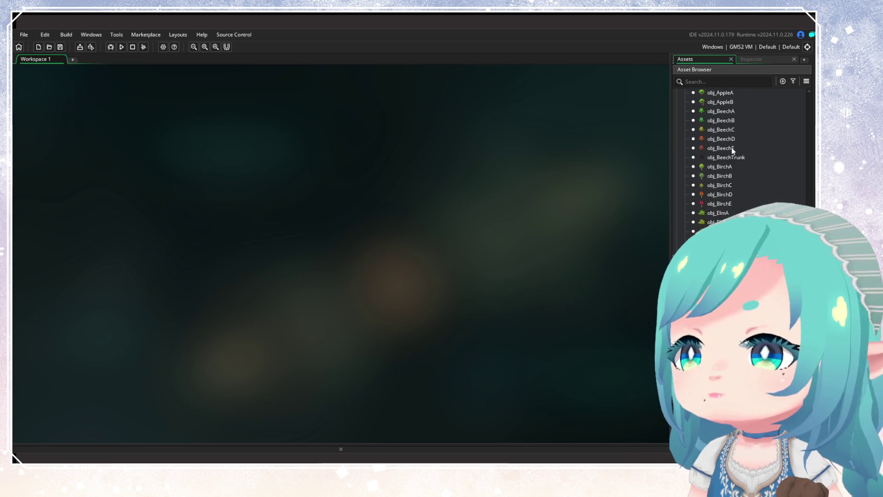
{"action": "left_click", "coordinate": [725, 112]}
{"action": "left_click", "coordinate": [727, 120], "text": "ctrl"}
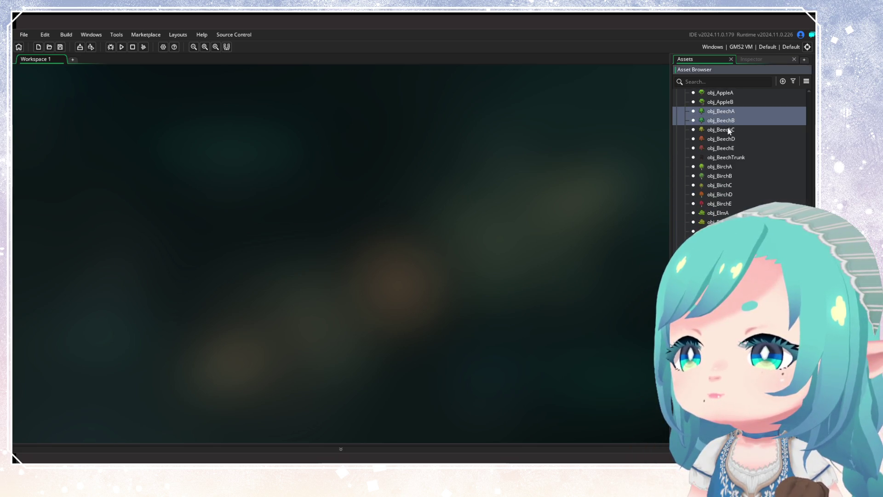
{"action": "left_click", "coordinate": [730, 157], "text": "ctrl"}
{"action": "right_click", "coordinate": [731, 158]}
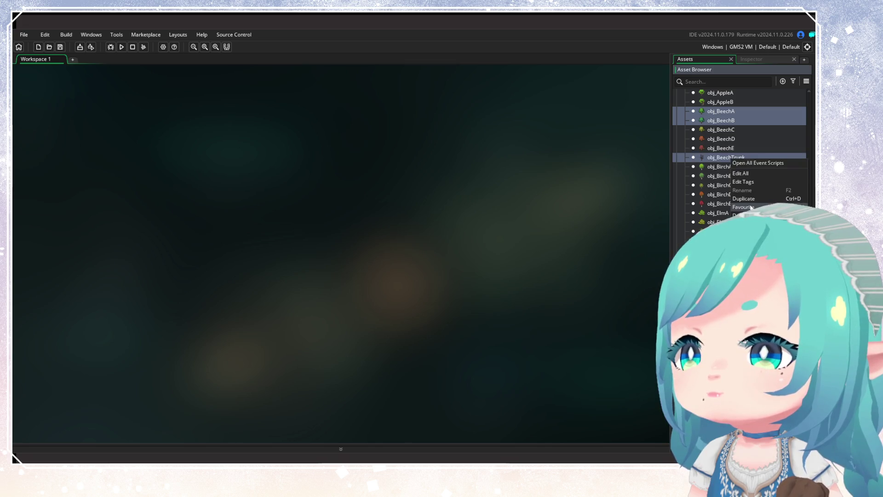
{"action": "left_click", "coordinate": [752, 182]}
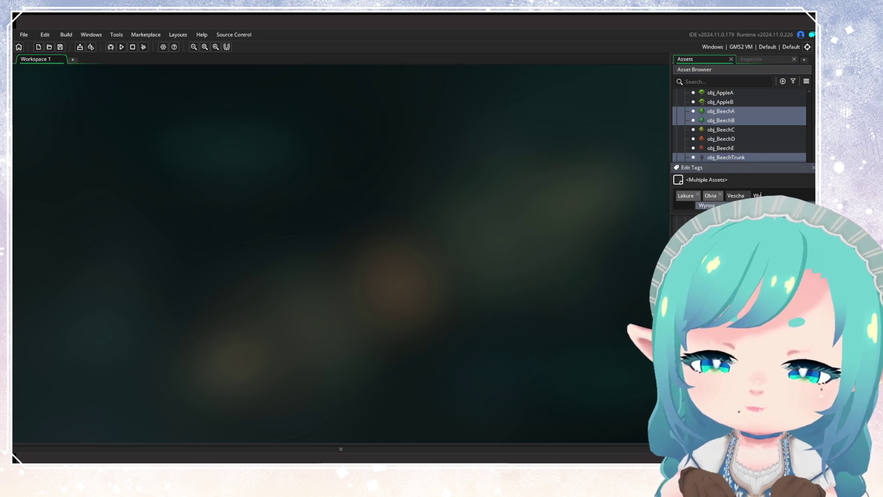
{"action": "type", "text": "Wynoa"}
{"action": "key", "text": "Return"}
{"action": "left_click", "coordinate": [610, 250]}
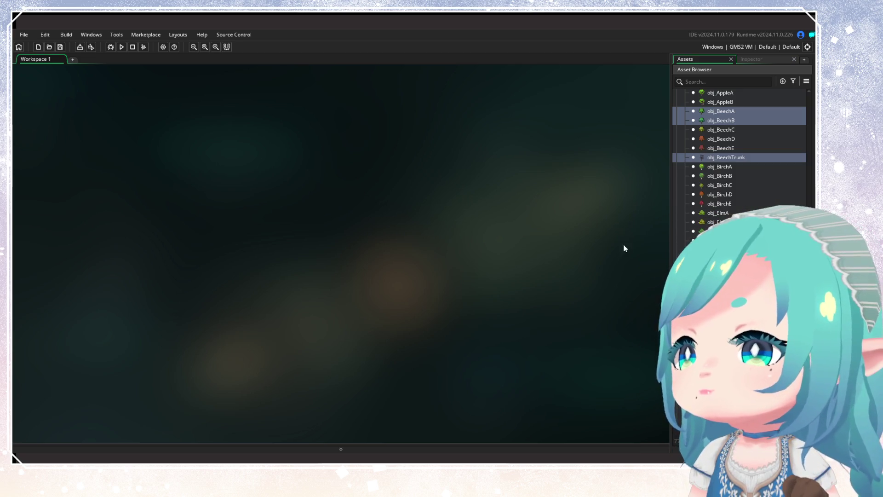
Select obj_BirchA and scroll through the Trees list
{"action": "left_click", "coordinate": [697, 167]}
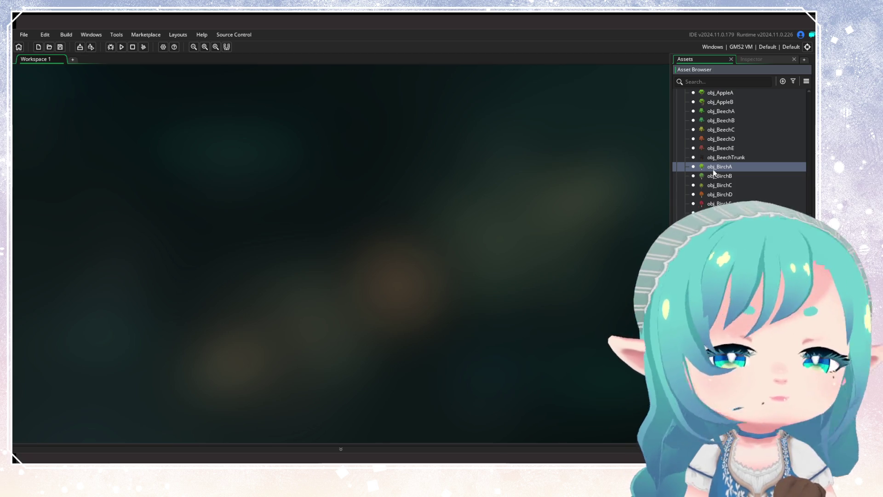
{"action": "scroll", "coordinate": [714, 172], "scroll_direction": "down", "scroll_amount": 3}
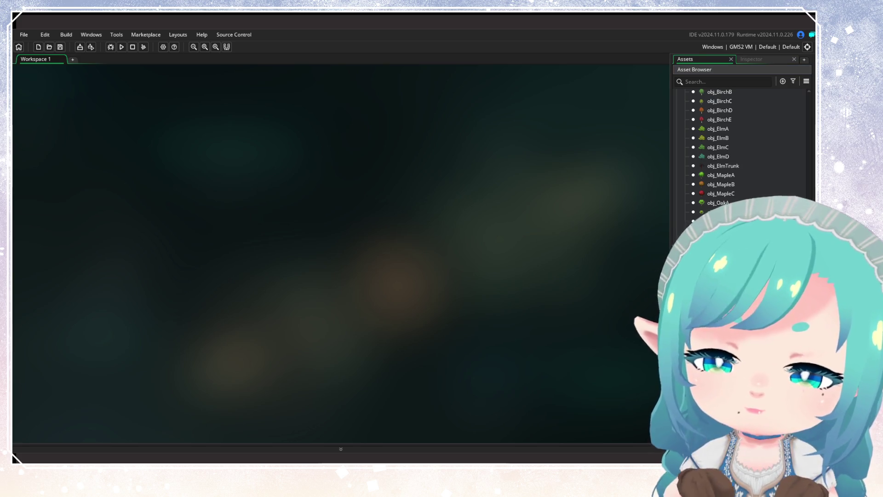
{"action": "scroll", "coordinate": [736, 322], "scroll_direction": "up", "scroll_amount": 4}
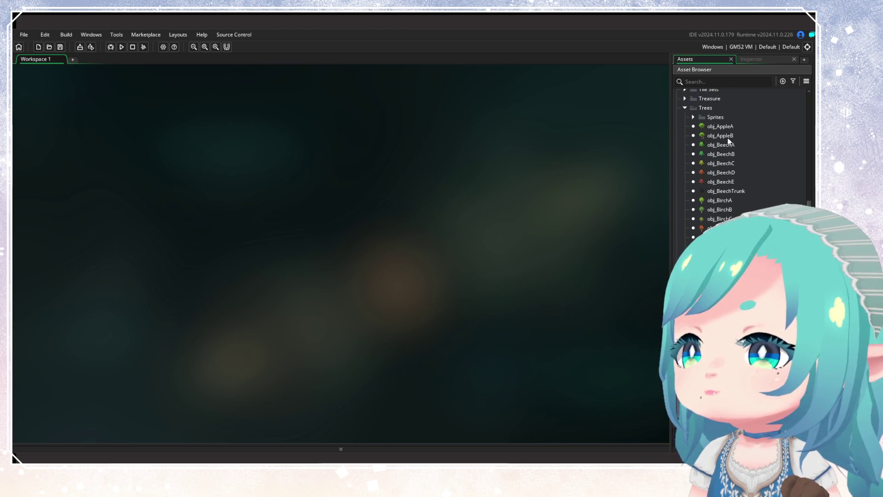
Add the Trees tag to obj_AppleA and obj_AppleB
{"action": "left_click", "coordinate": [725, 127]}
{"action": "left_click", "coordinate": [727, 135], "text": "shift"}
{"action": "right_click", "coordinate": [727, 136]}
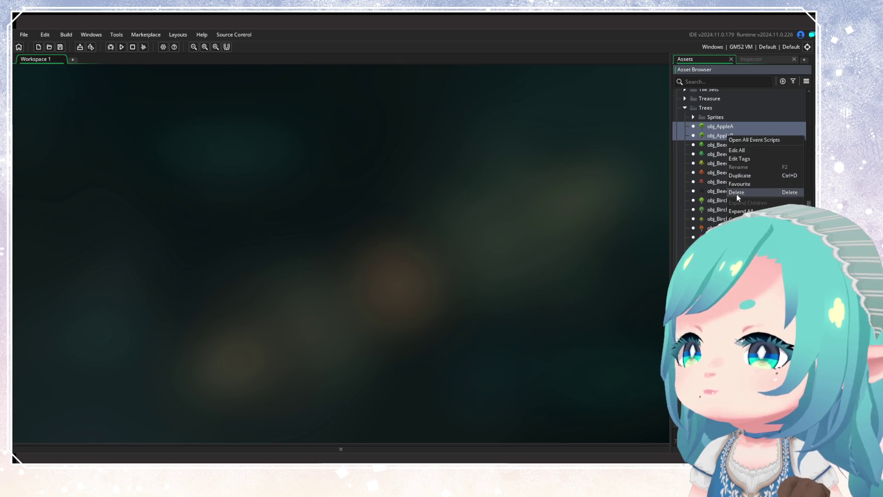
{"action": "left_click", "coordinate": [740, 159]}
{"action": "type", "text": "Trees"}
{"action": "key", "text": "Return"}
{"action": "key", "text": "Return"}
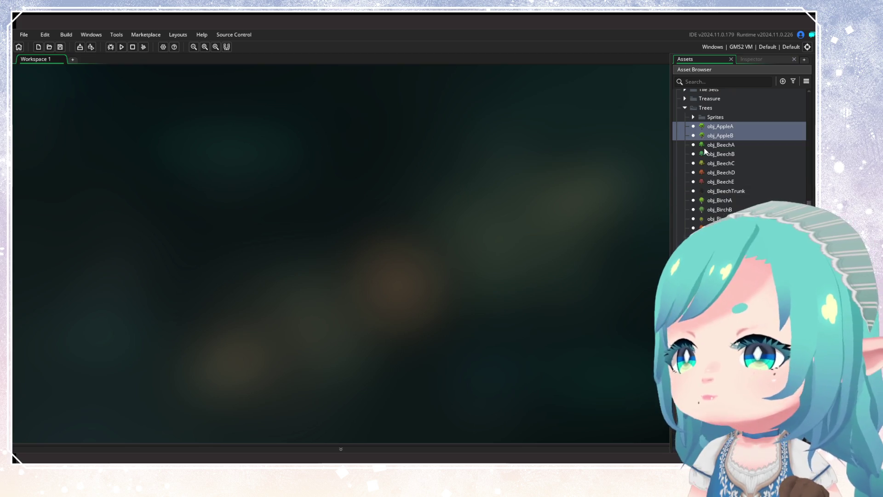
Select the Birch objects and view their shared tags without changing them
{"action": "left_click", "coordinate": [707, 199]}
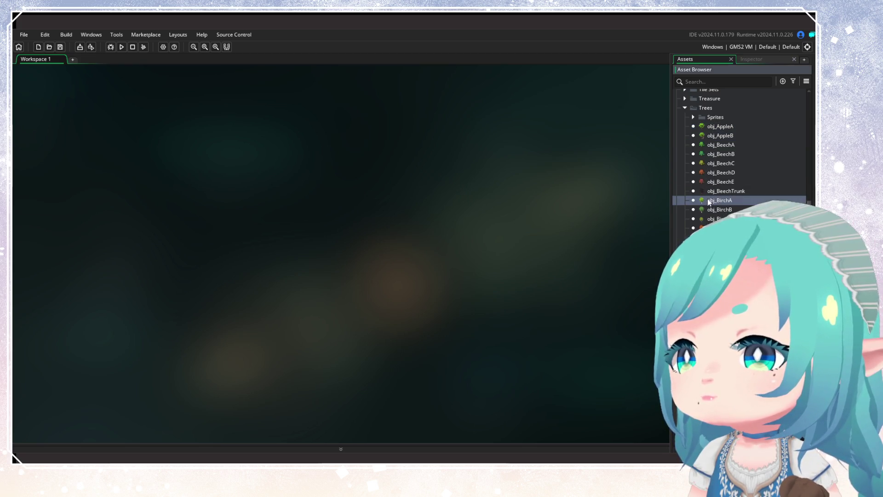
{"action": "left_click", "coordinate": [716, 219], "text": "shift"}
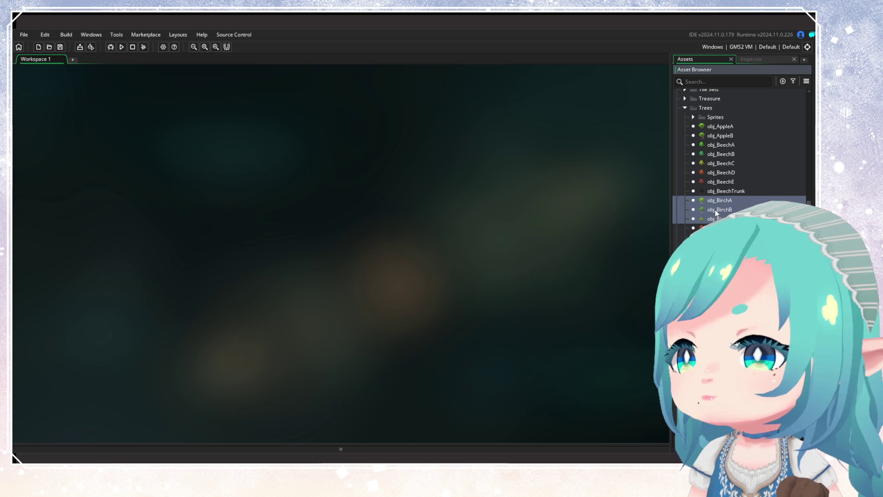
{"action": "left_click", "coordinate": [736, 271]}
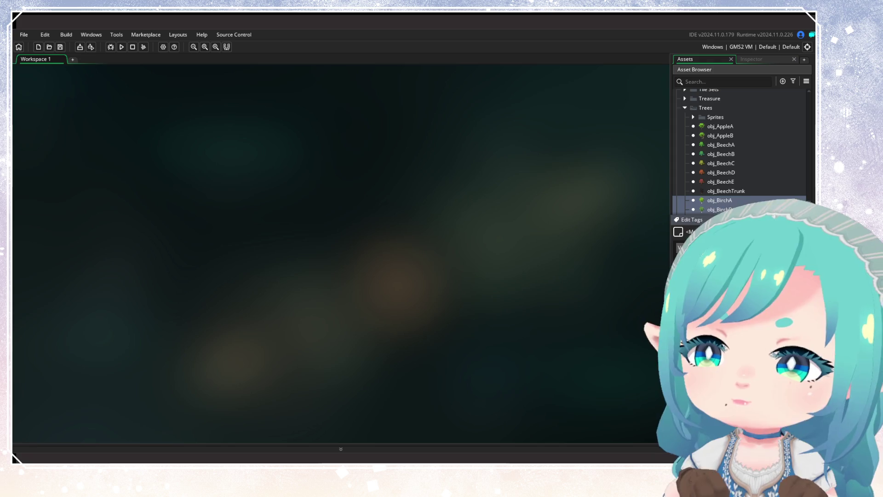
{"action": "key", "text": "Escape"}
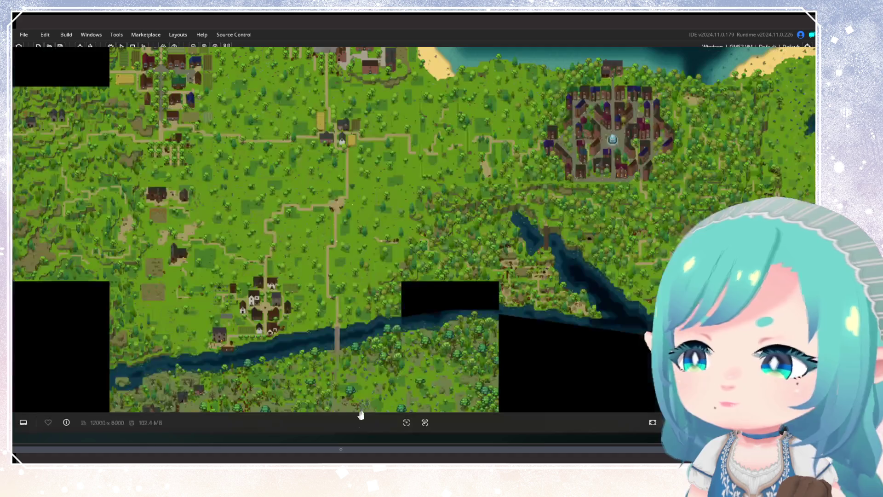
Pan and zoom across the map's lake, red-tree area and smoky town, then close the viewer
{"action": "mouse_move", "coordinate": [487, 320]}
{"action": "left_mouse_down"}
{"action": "mouse_move", "coordinate": [272, 258]}
{"action": "mouse_move", "coordinate": [167, 164]}
{"action": "left_mouse_up"}
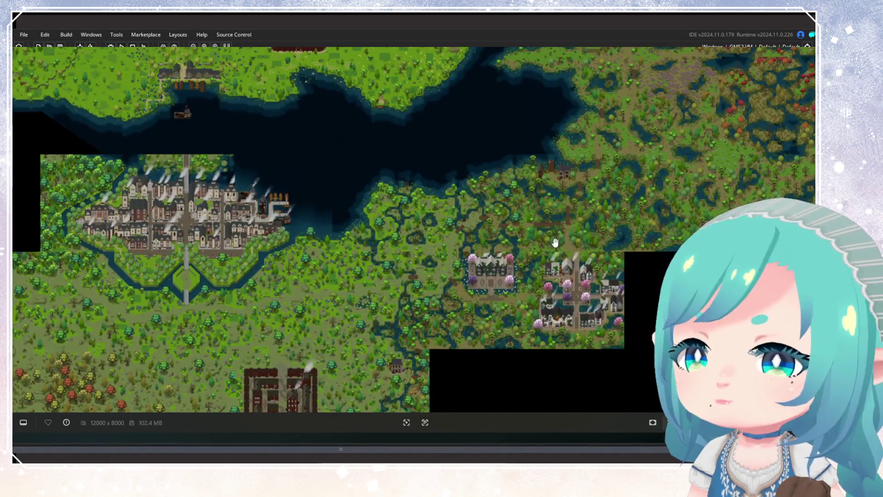
{"action": "scroll", "coordinate": [556, 242], "scroll_direction": "up", "scroll_amount": 5}
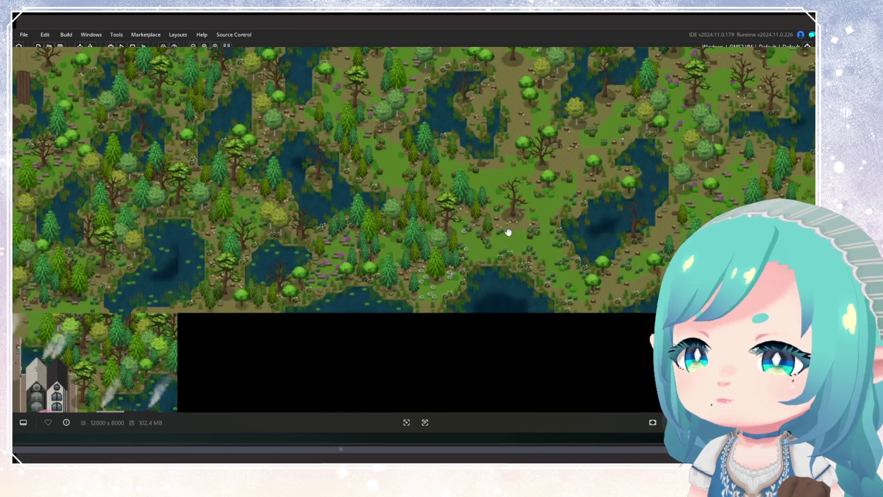
{"action": "left_click_drag", "start_coordinate": [509, 232], "coordinate": [353, 328]}
{"action": "left_click_drag", "start_coordinate": [309, 225], "coordinate": [299, 384]}
{"action": "left_click_drag", "start_coordinate": [458, 265], "coordinate": [470, 318]}
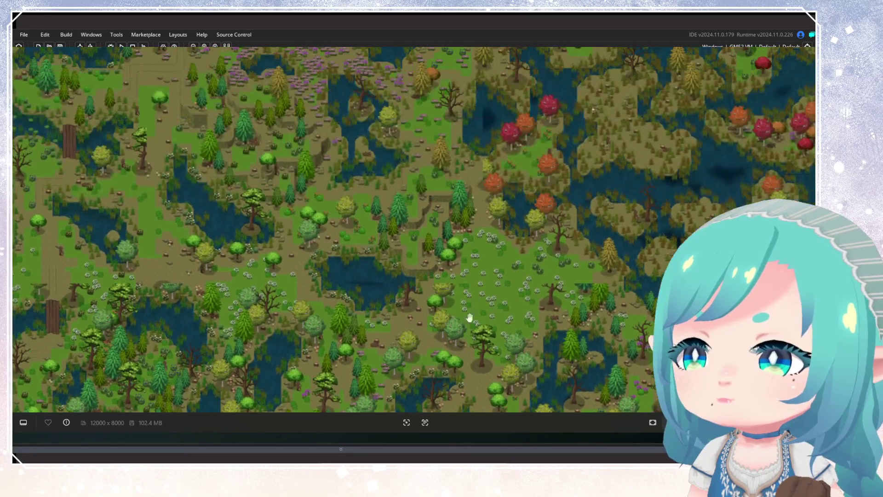
{"action": "left_click_drag", "start_coordinate": [403, 238], "coordinate": [620, 289]}
{"action": "mouse_move", "coordinate": [445, 199]}
{"action": "left_mouse_down"}
{"action": "mouse_move", "coordinate": [469, 198]}
{"action": "mouse_move", "coordinate": [544, 249]}
{"action": "mouse_move", "coordinate": [394, 296]}
{"action": "mouse_move", "coordinate": [375, 360]}
{"action": "mouse_move", "coordinate": [365, 331]}
{"action": "mouse_move", "coordinate": [410, 387]}
{"action": "mouse_move", "coordinate": [424, 259]}
{"action": "mouse_move", "coordinate": [377, 253]}
{"action": "mouse_move", "coordinate": [544, 262]}
{"action": "mouse_move", "coordinate": [511, 290]}
{"action": "mouse_move", "coordinate": [503, 222]}
{"action": "mouse_move", "coordinate": [506, 354]}
{"action": "mouse_move", "coordinate": [565, 328]}
{"action": "mouse_move", "coordinate": [479, 248]}
{"action": "mouse_move", "coordinate": [512, 246]}
{"action": "mouse_move", "coordinate": [656, 184]}
{"action": "left_mouse_up"}
{"action": "mouse_move", "coordinate": [391, 130]}
{"action": "left_mouse_down"}
{"action": "mouse_move", "coordinate": [552, 328]}
{"action": "mouse_move", "coordinate": [374, 226]}
{"action": "mouse_move", "coordinate": [623, 247]}
{"action": "mouse_move", "coordinate": [318, 300]}
{"action": "mouse_move", "coordinate": [311, 324]}
{"action": "left_mouse_up"}
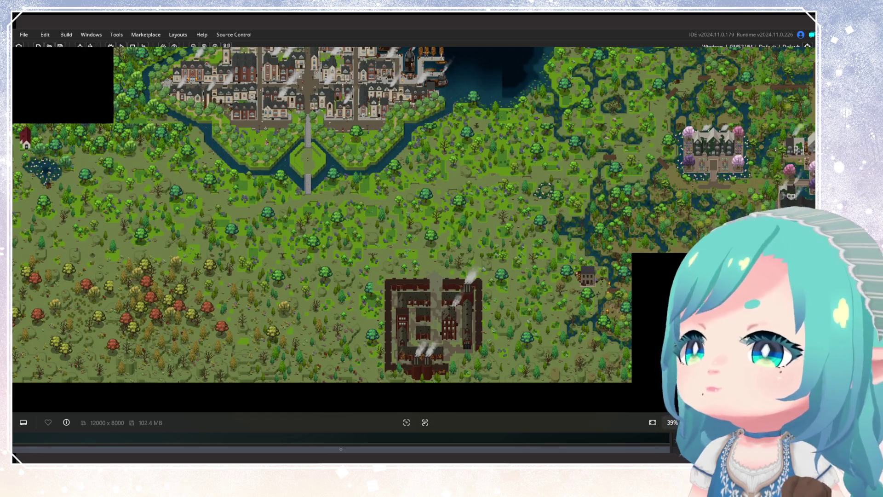
{"action": "key", "text": "Escape"}
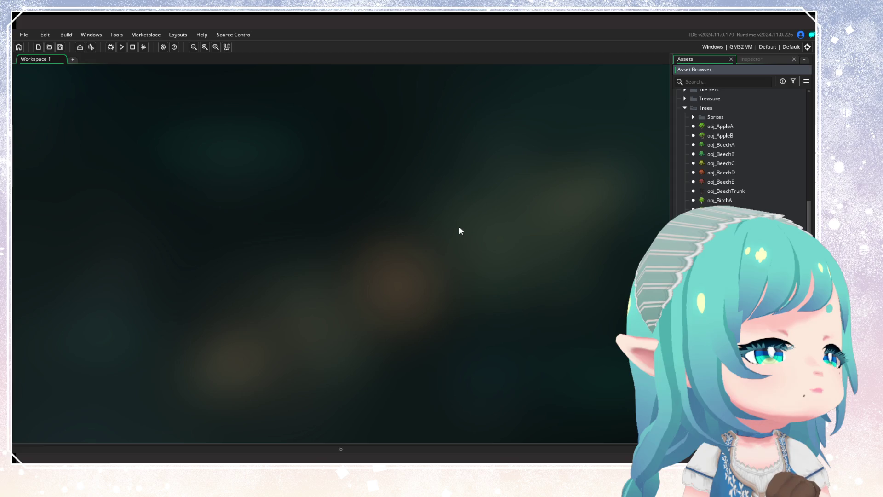
Select obj_MapleA, then deselect it
{"action": "scroll", "coordinate": [737, 152], "scroll_direction": "down", "scroll_amount": 5}
{"action": "left_click", "coordinate": [721, 192]}
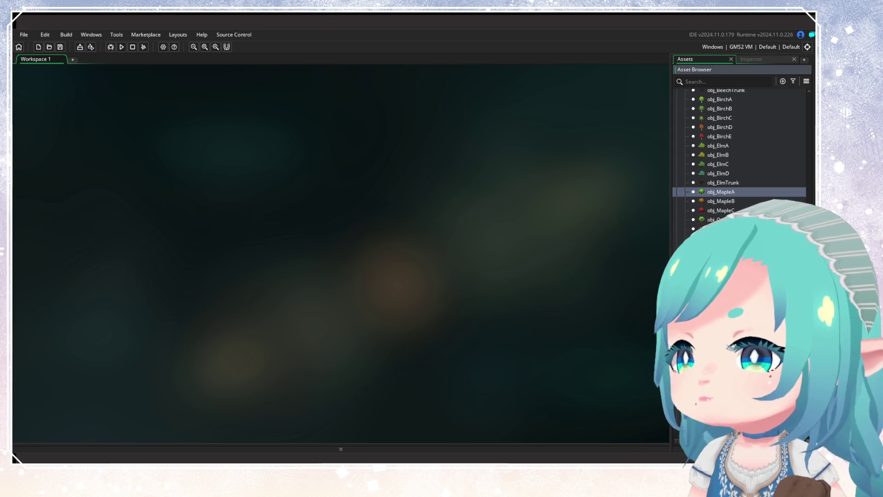
{"action": "scroll", "coordinate": [721, 192], "scroll_direction": "down", "scroll_amount": 3}
{"action": "key", "text": "Escape"}
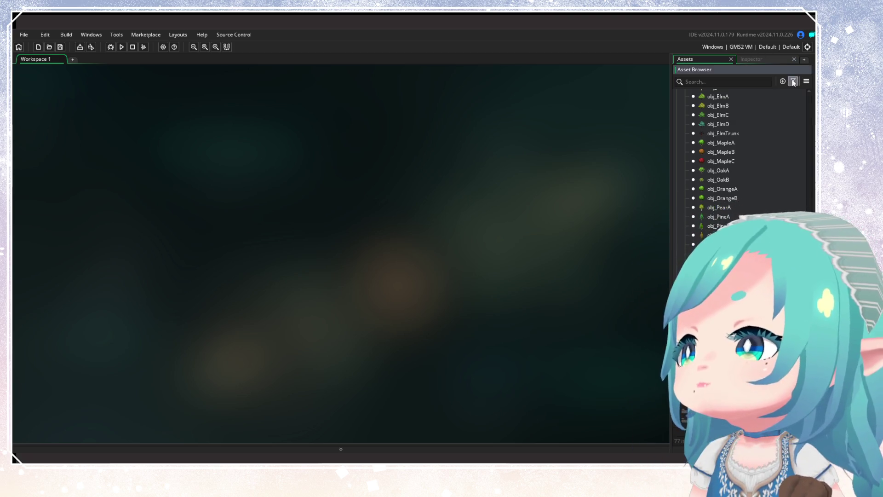
Apply a filter to the asset list, then dismiss the filter options to show all assets
{"action": "left_click", "coordinate": [793, 81]}
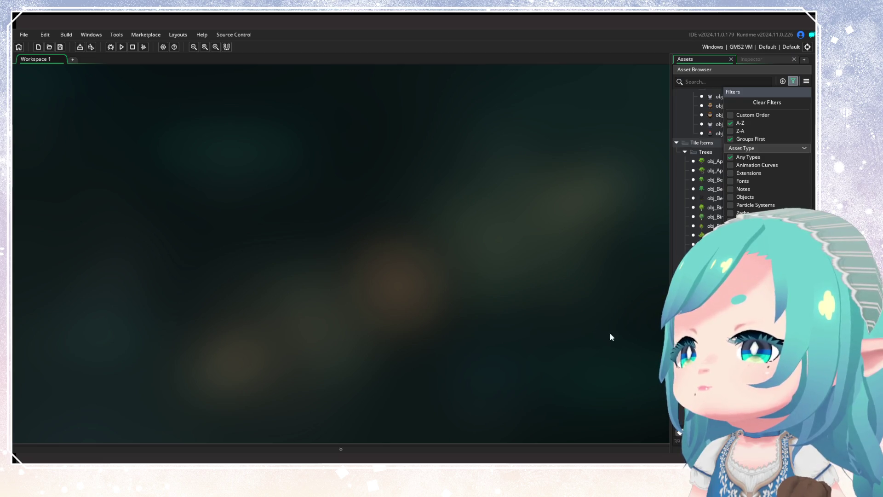
{"action": "left_click", "coordinate": [610, 333]}
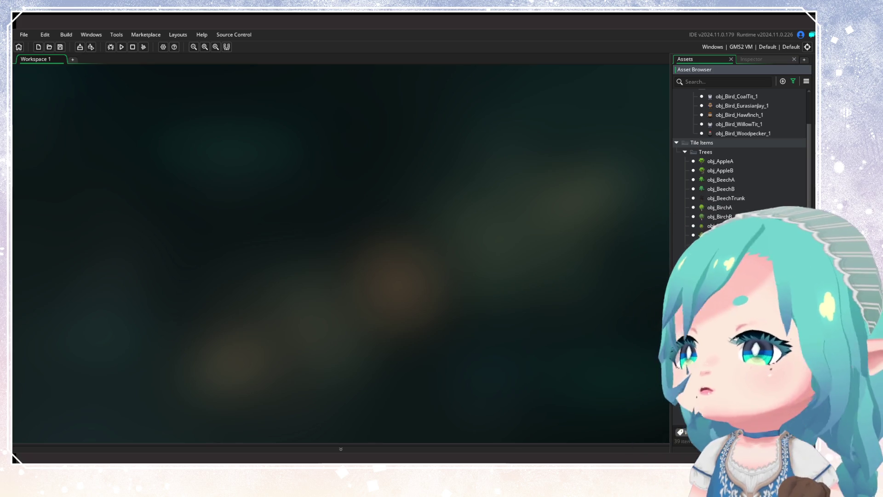
{"action": "left_click", "coordinate": [793, 81]}
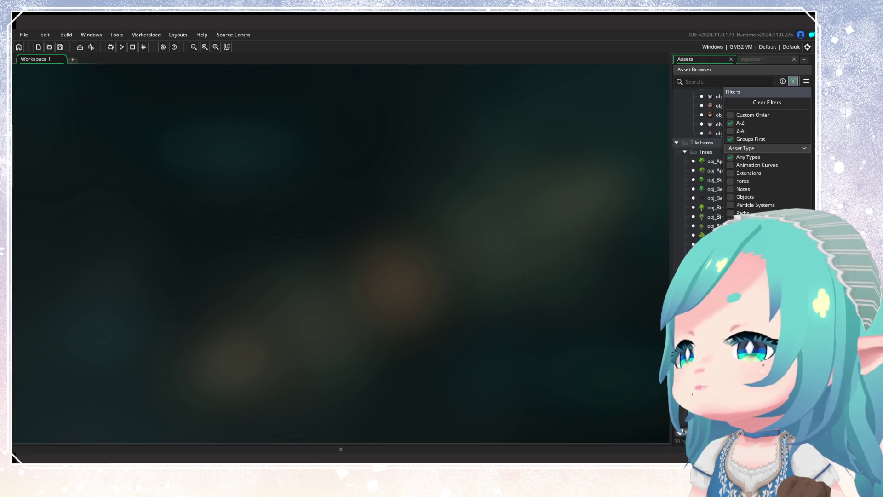
{"action": "key", "text": "Escape"}
{"action": "scroll", "coordinate": [683, 231], "scroll_direction": "up", "scroll_amount": 10}
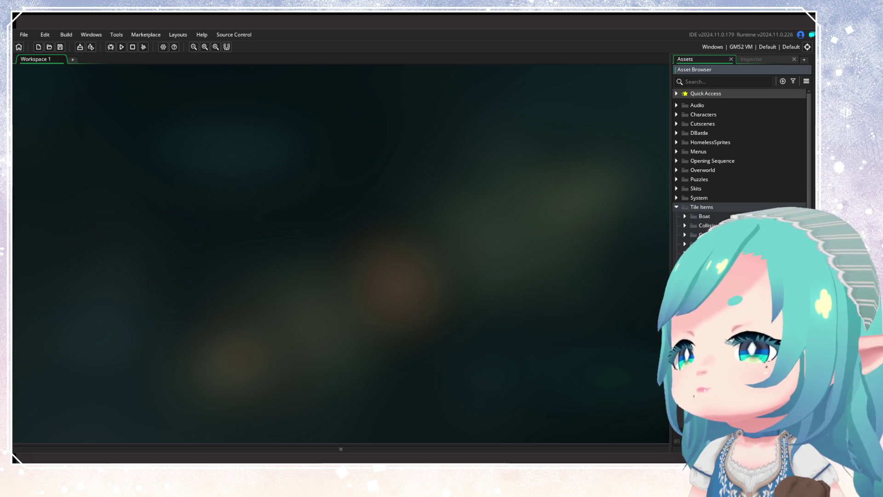
Tag the General outside objects from obj_BushA onward with Wynoa
{"action": "scroll", "coordinate": [736, 152], "scroll_direction": "down", "scroll_amount": 4}
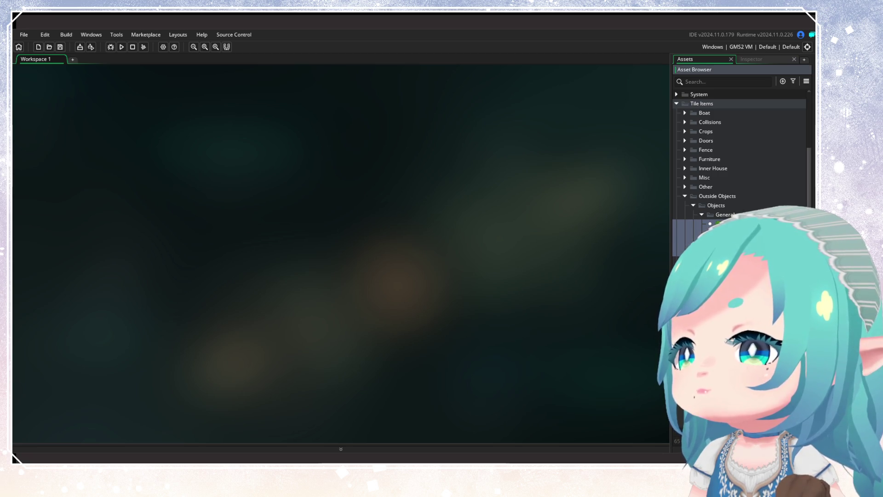
{"action": "scroll", "coordinate": [736, 152], "scroll_direction": "down", "scroll_amount": 2}
{"action": "left_click", "coordinate": [732, 259], "text": "ctrl"}
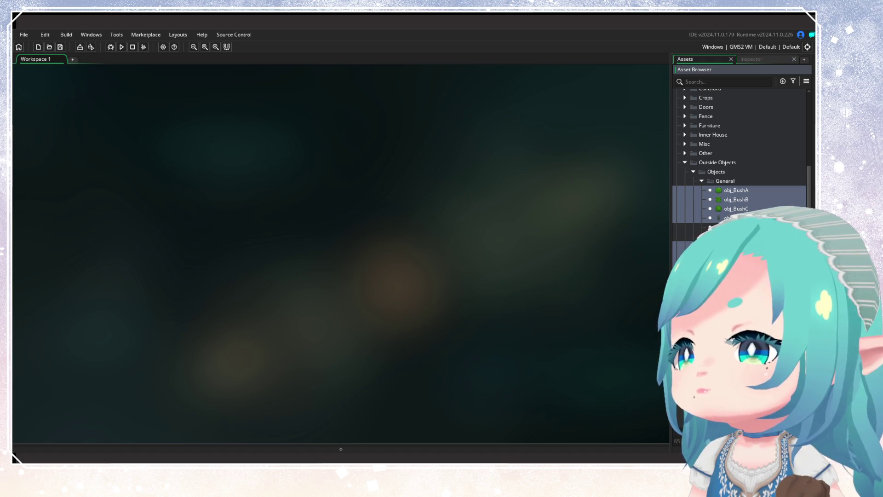
{"action": "scroll", "coordinate": [733, 191], "scroll_direction": "down", "scroll_amount": 3}
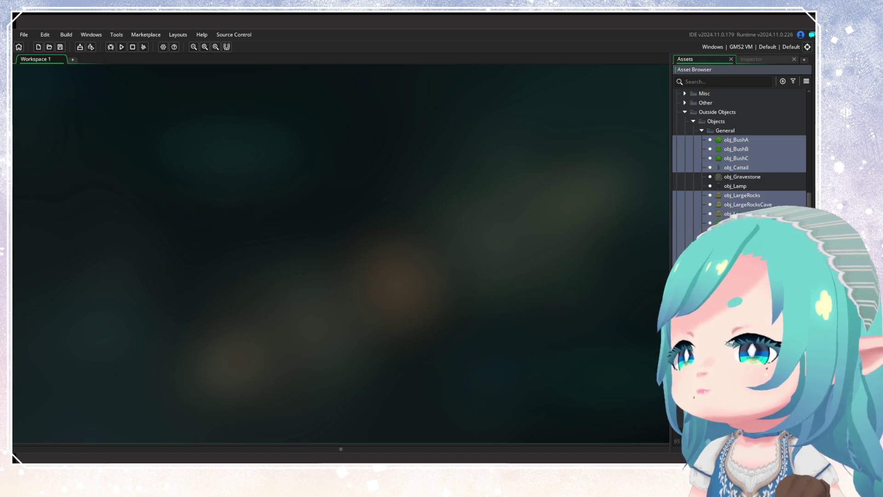
{"action": "left_click", "coordinate": [732, 141], "text": "shift"}
{"action": "right_click", "coordinate": [732, 141]}
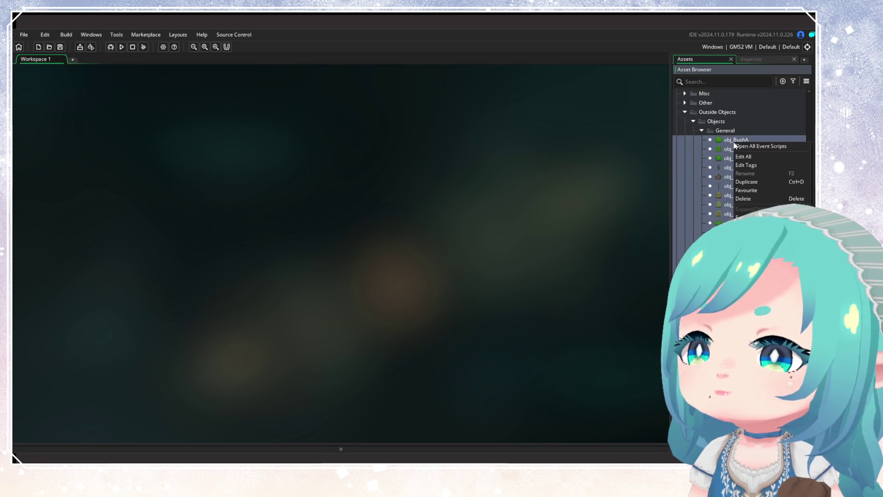
{"action": "left_click", "coordinate": [748, 168]}
{"action": "type", "text": "Wynoa"}
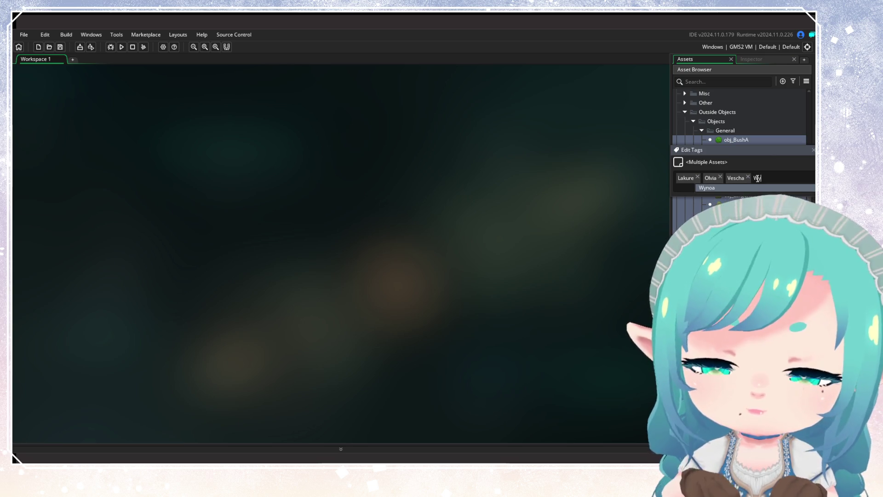
{"action": "key", "text": "Return"}
{"action": "left_click", "coordinate": [559, 247]}
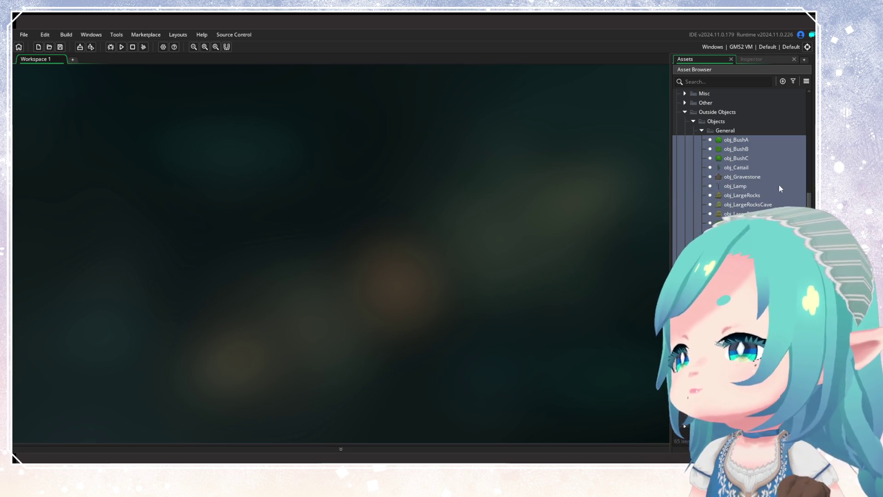
Collapse the expanded folders, clear the selection, and expand the Vescha folder
{"action": "left_click", "coordinate": [702, 130]}
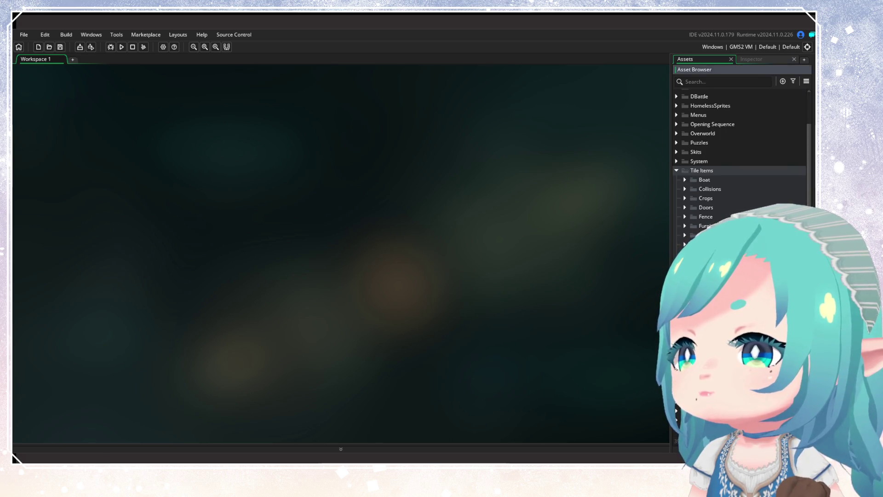
{"action": "scroll", "coordinate": [741, 138], "scroll_direction": "down", "scroll_amount": 3}
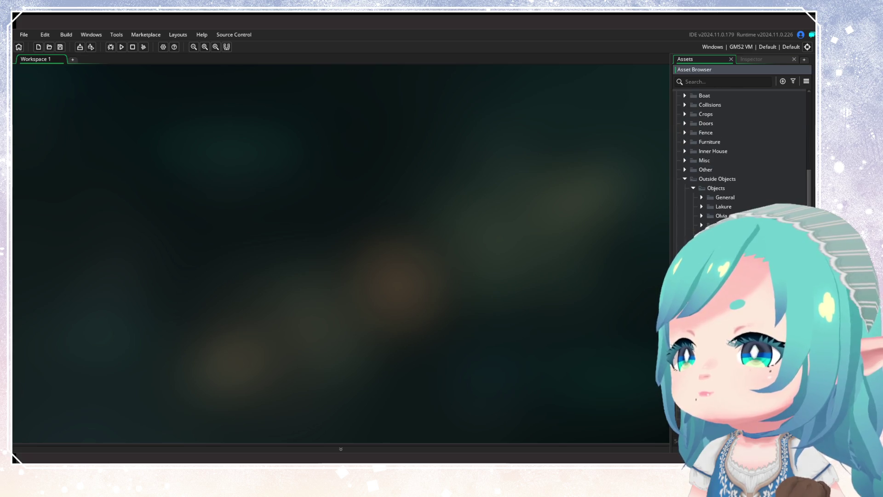
{"action": "scroll", "coordinate": [741, 161], "scroll_direction": "down", "scroll_amount": 2}
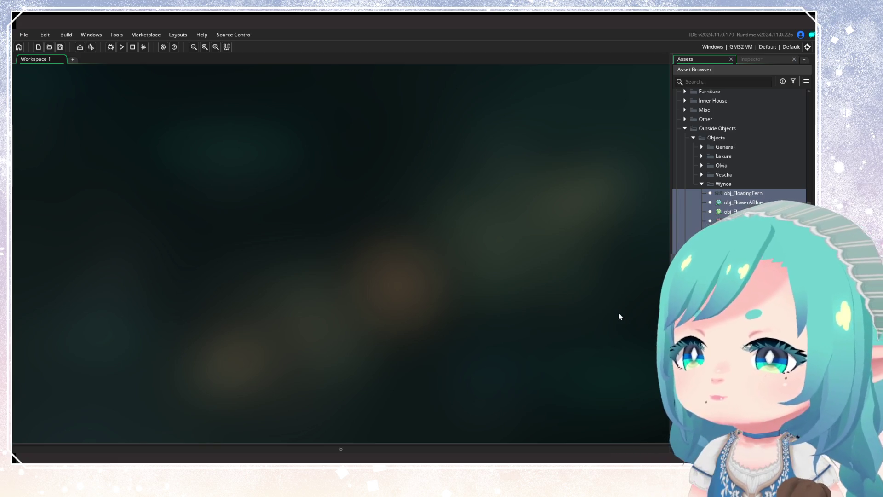
{"action": "key", "text": "Escape"}
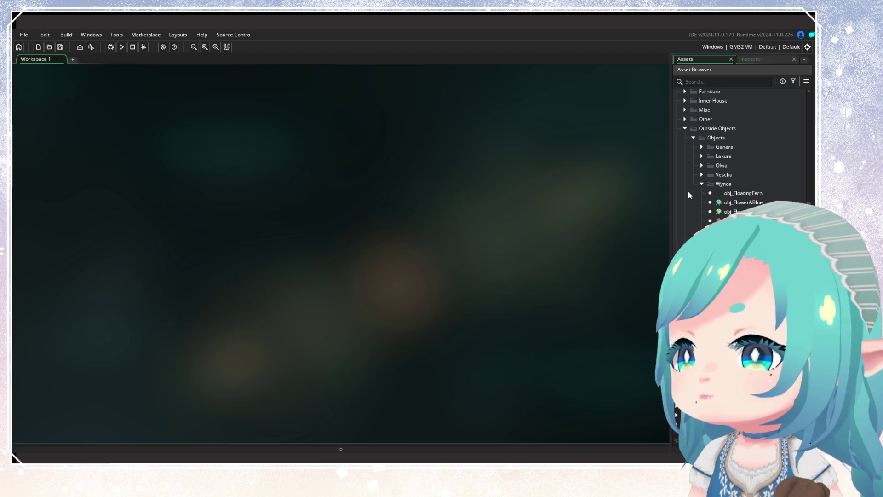
{"action": "left_click", "coordinate": [702, 175]}
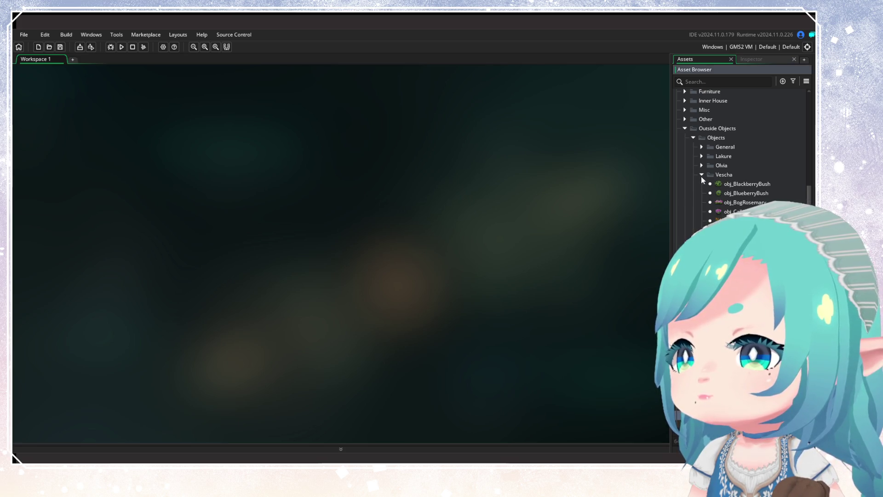